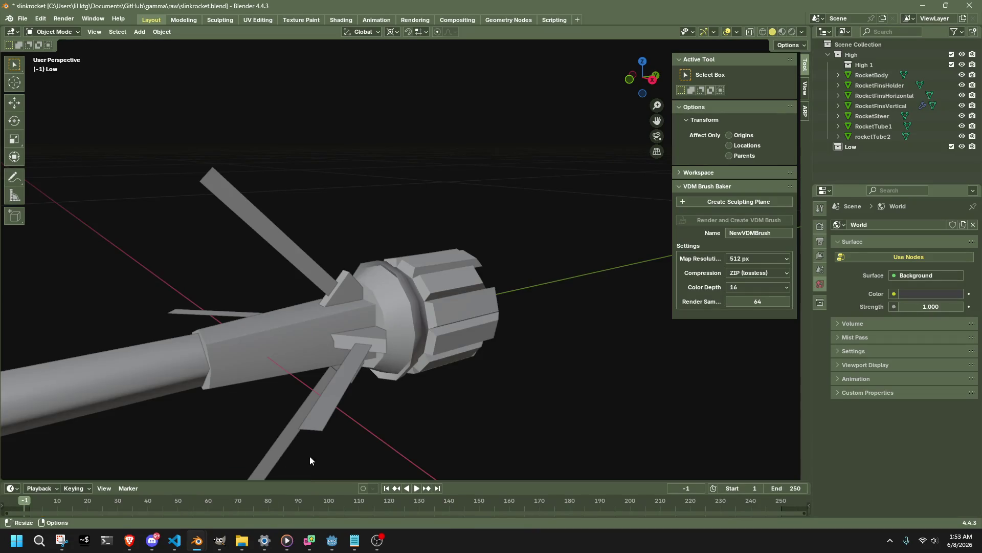
Paste the low-poly rocket into the scene and select it.
{"action": "key", "text": "ctrl+v"}
{"action": "scroll", "coordinate": [563, 314], "scroll_direction": "down", "scroll_amount": 5}
{"action": "middle_click_drag", "start_coordinate": [563, 314], "coordinate": [428, 336]}
{"action": "left_click", "coordinate": [429, 335]}
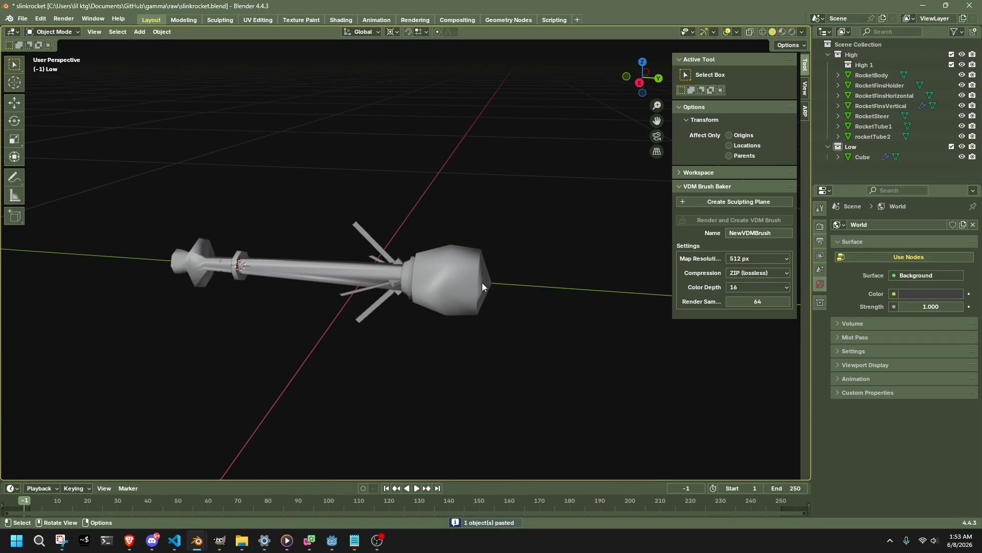
{"action": "left_click", "coordinate": [482, 282]}
{"action": "mouse_move", "coordinate": [572, 284]}
{"action": "middle_mouse_down"}
{"action": "mouse_move", "coordinate": [500, 292]}
{"action": "mouse_move", "coordinate": [462, 238]}
{"action": "mouse_move", "coordinate": [477, 186]}
{"action": "mouse_move", "coordinate": [524, 264]}
{"action": "mouse_move", "coordinate": [501, 292]}
{"action": "middle_mouse_up"}
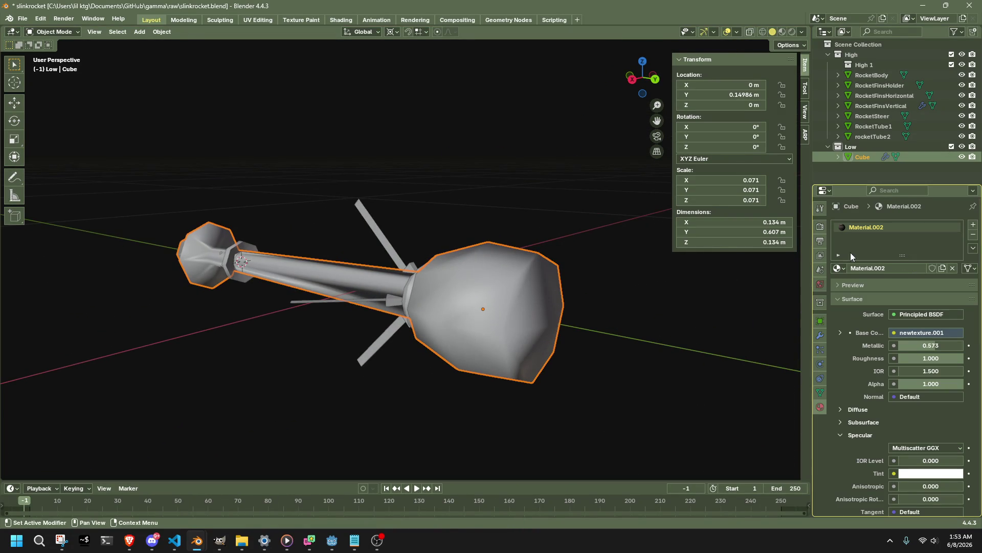
Check the rocket's material list without changing it, then save slinkrocket.blend.
{"action": "left_click", "coordinate": [838, 268]}
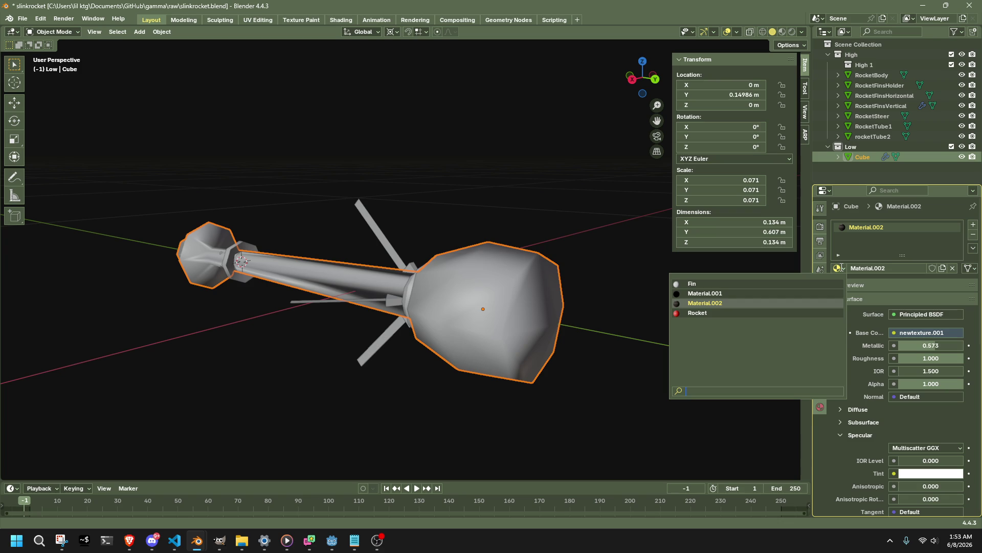
{"action": "left_click", "coordinate": [709, 308]}
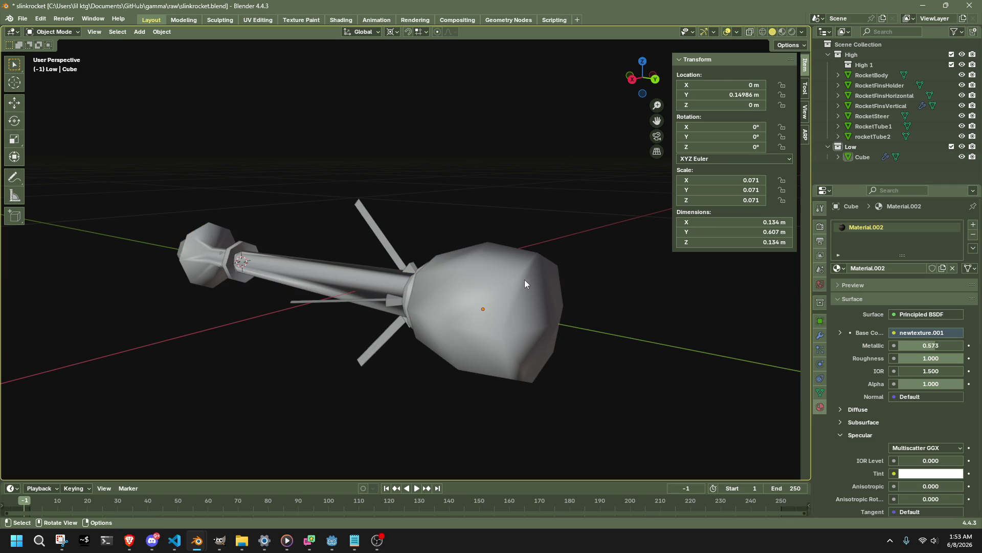
{"action": "left_click", "coordinate": [547, 259]}
{"action": "mouse_move", "coordinate": [547, 259]}
{"action": "middle_mouse_down"}
{"action": "mouse_move", "coordinate": [605, 228]}
{"action": "mouse_move", "coordinate": [493, 195]}
{"action": "mouse_move", "coordinate": [484, 201]}
{"action": "middle_mouse_up"}
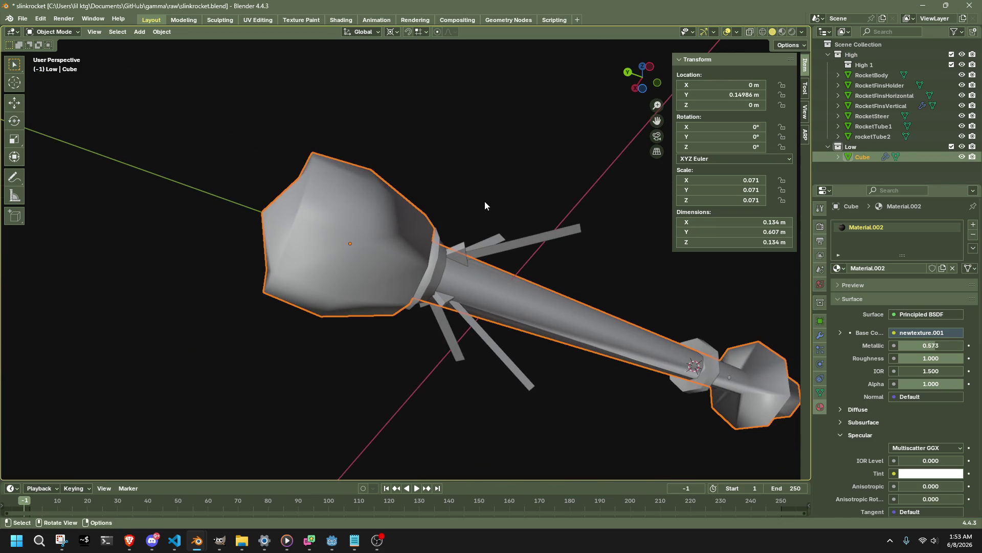
{"action": "key", "text": "ctrl+s"}
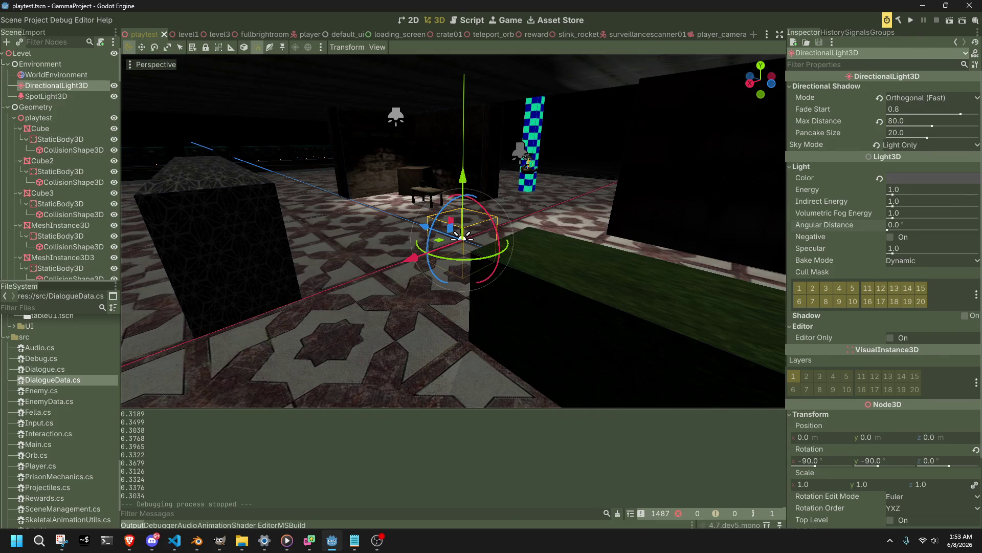
{"action": "key", "text": "alt+Tab"}
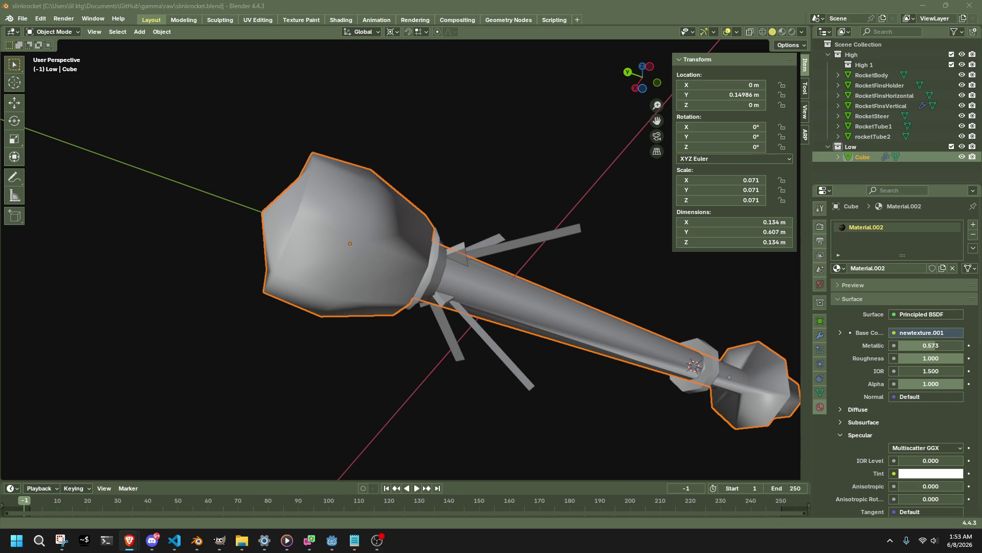
Return to Blender and orbit out to view the whole rocket.
{"action": "key", "text": "alt+Tab"}
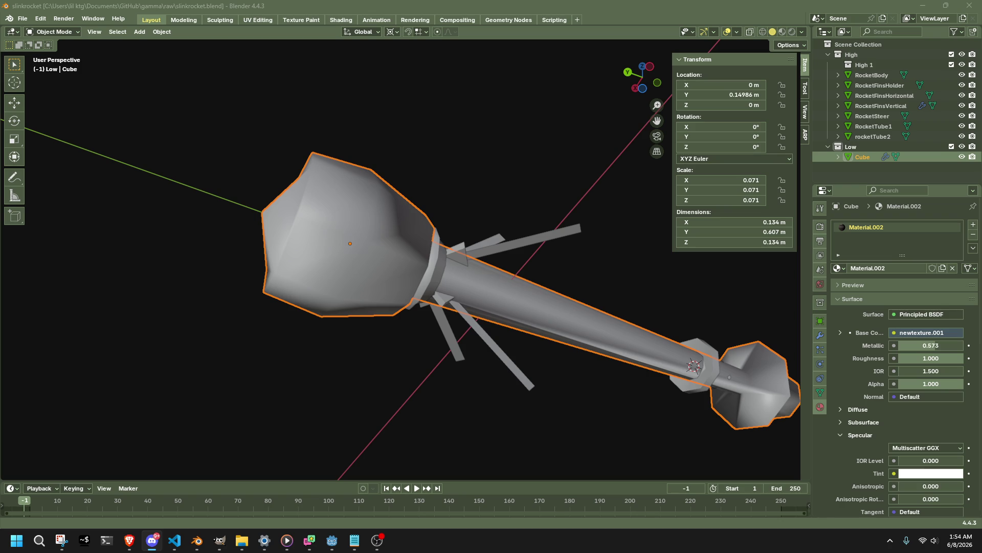
{"action": "left_click", "coordinate": [129, 540]}
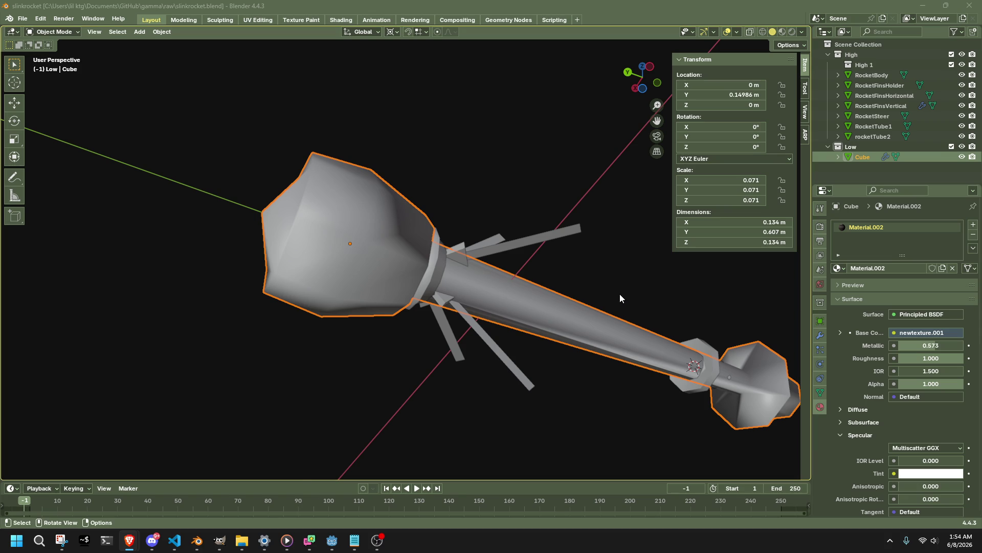
{"action": "mouse_move", "coordinate": [619, 293]}
{"action": "middle_mouse_down"}
{"action": "mouse_move", "coordinate": [593, 282]}
{"action": "mouse_move", "coordinate": [549, 309]}
{"action": "mouse_move", "coordinate": [561, 346]}
{"action": "middle_mouse_up"}
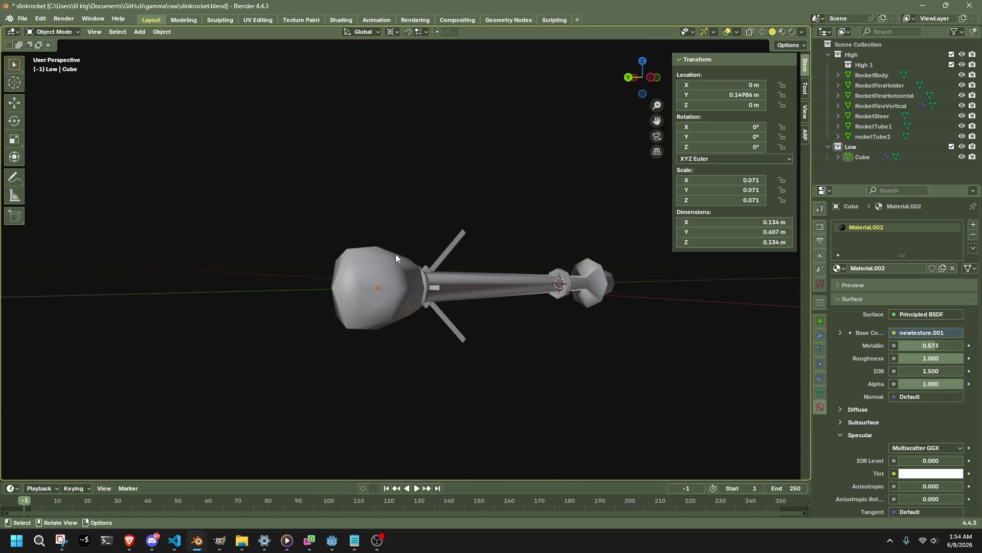
Show the rocket's textures in Material Preview, deselect it, and save the blend file.
{"action": "left_click", "coordinate": [782, 31]}
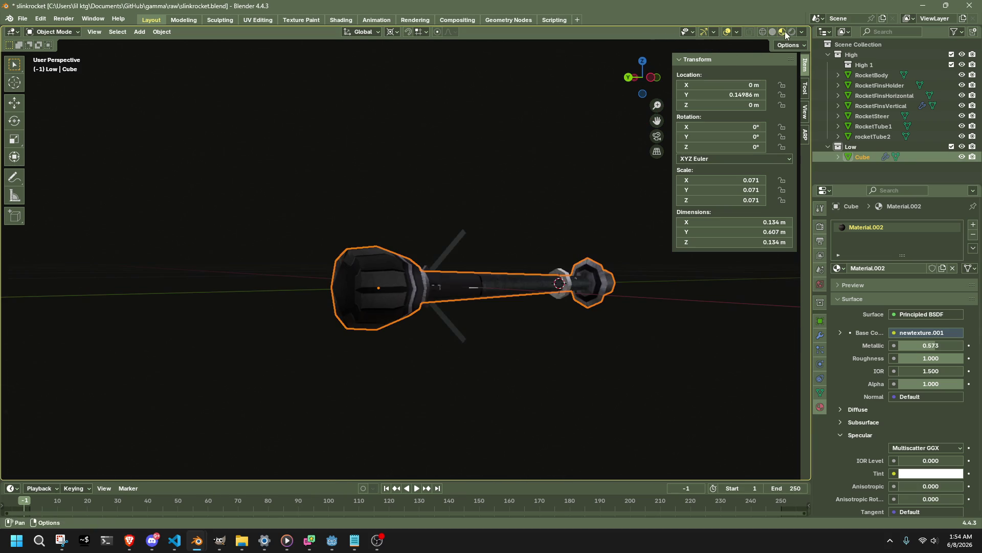
{"action": "scroll", "coordinate": [484, 232], "scroll_direction": "up", "scroll_amount": 3}
{"action": "left_click", "coordinate": [380, 167]}
{"action": "key", "text": "ctrl+s"}
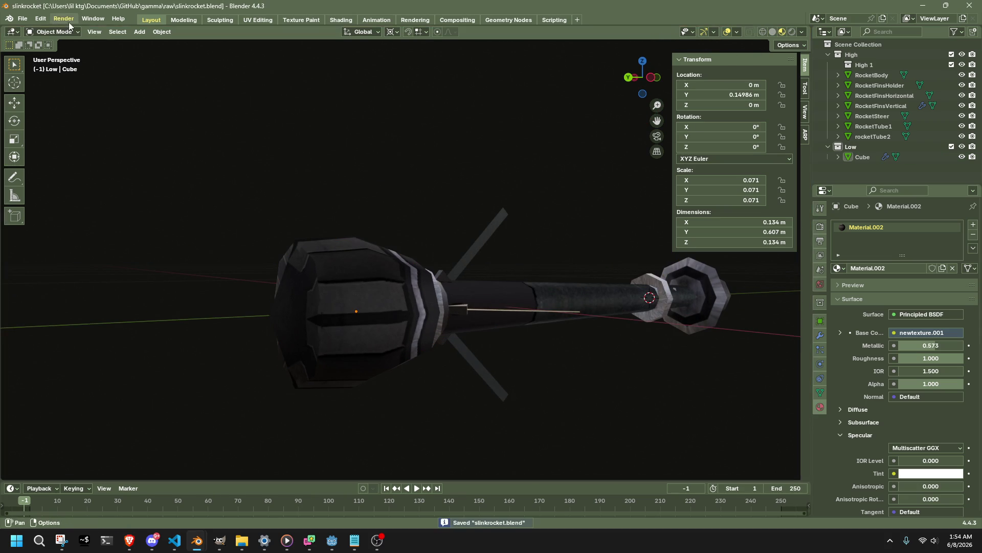
Start a glTF 2.0 export to the Godot assets/models folder as slinkrocket.glb.
{"action": "left_click", "coordinate": [23, 18]}
{"action": "mouse_move", "coordinate": [60, 173]}
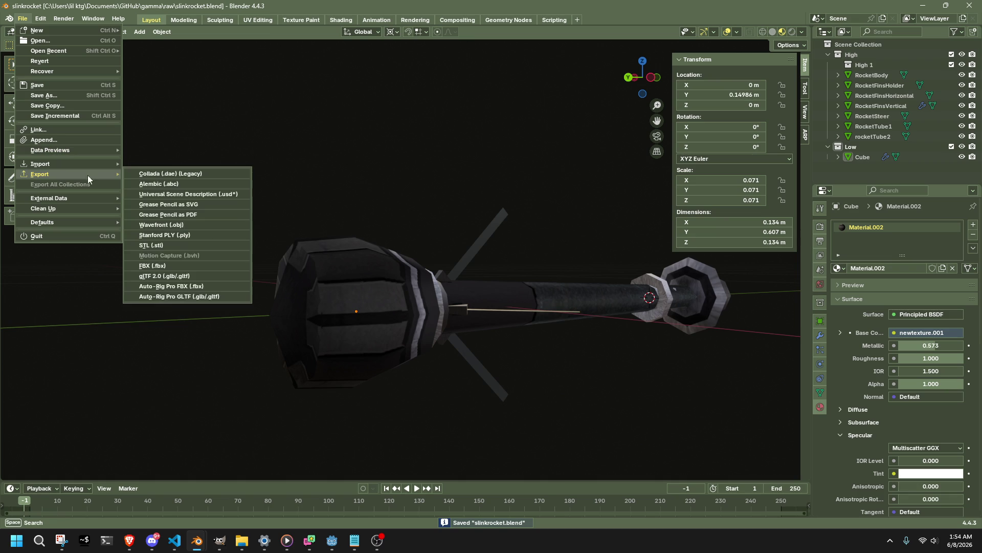
{"action": "left_click", "coordinate": [185, 279]}
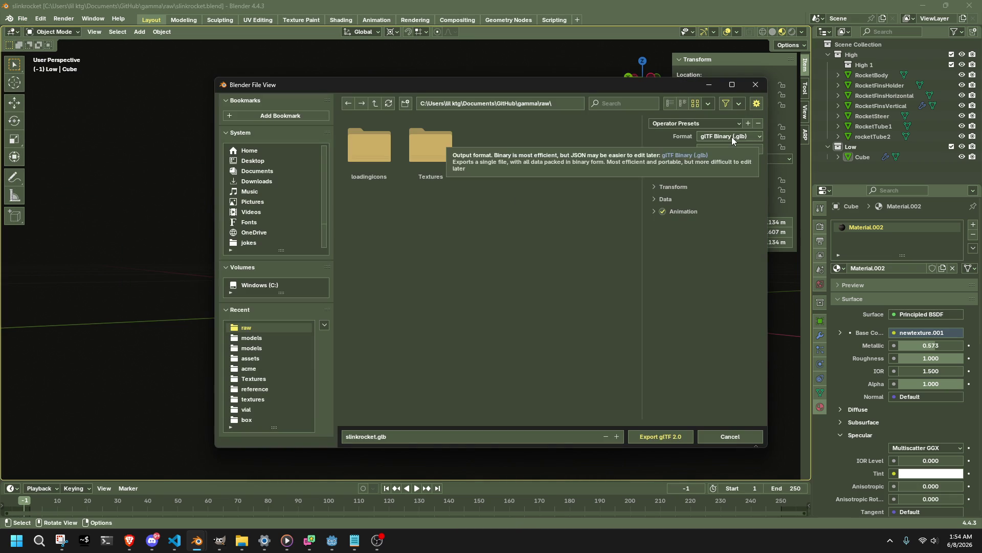
{"action": "left_click", "coordinate": [257, 341]}
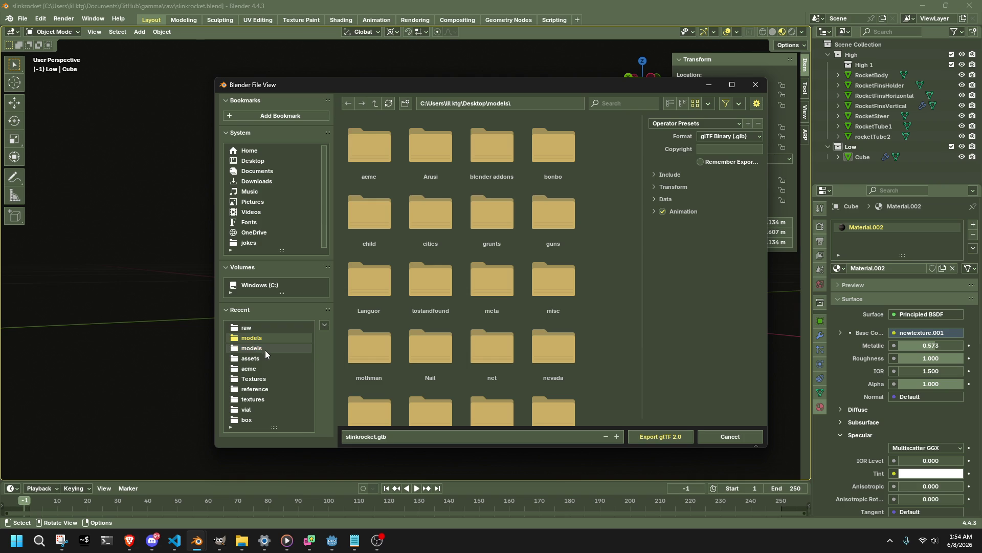
{"action": "left_click", "coordinate": [265, 350]}
{"action": "left_click", "coordinate": [377, 436]}
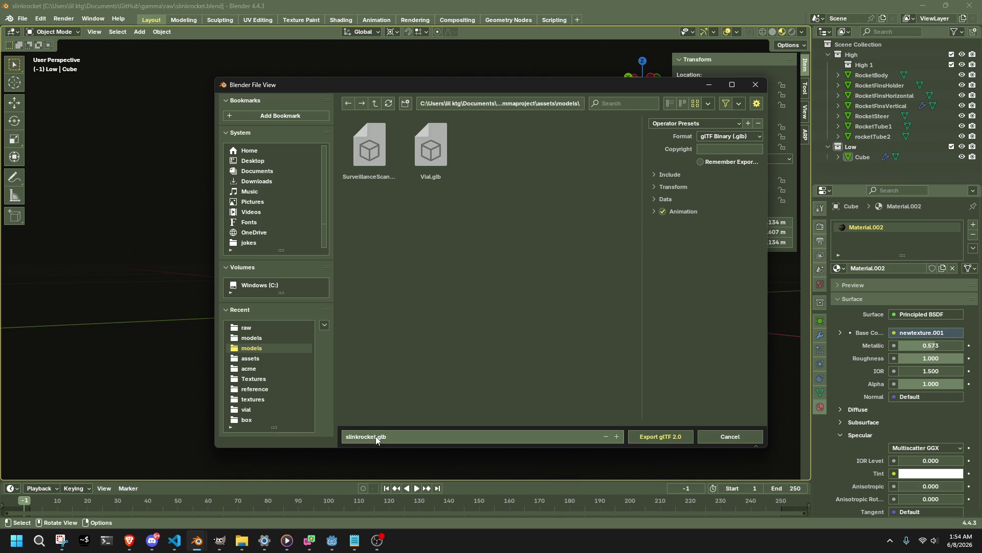
{"action": "double_click", "coordinate": [373, 436]}
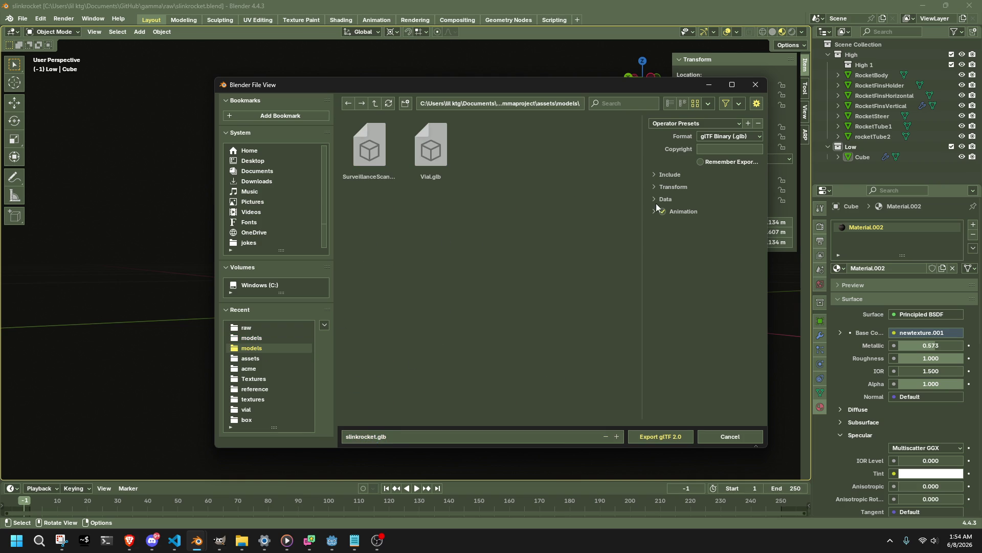
Limit the export to Selected Objects and select the rocket in the scene.
{"action": "left_click", "coordinate": [663, 174]}
{"action": "left_click", "coordinate": [704, 191]}
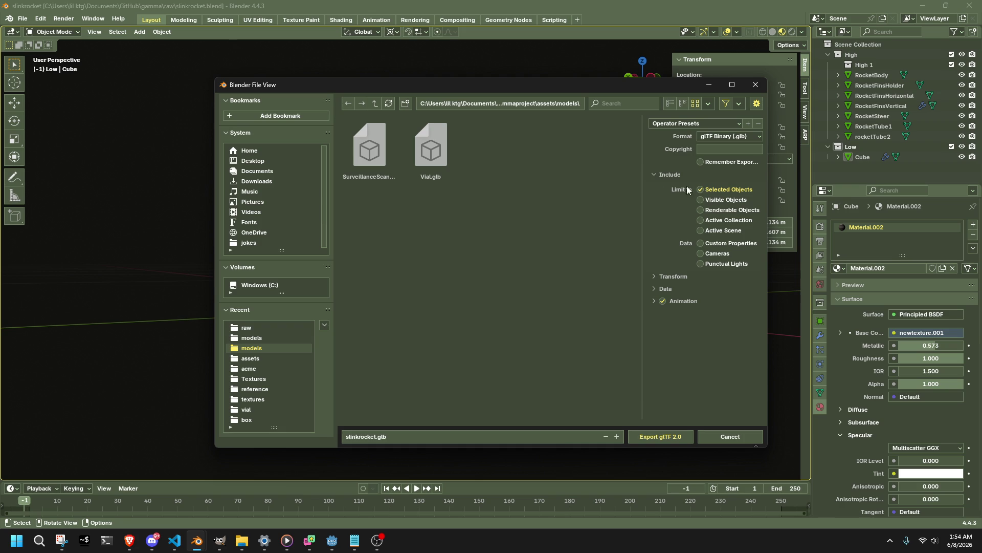
{"action": "mouse_move", "coordinate": [587, 87]}
{"action": "left_mouse_down"}
{"action": "mouse_move", "coordinate": [272, 189]}
{"action": "mouse_move", "coordinate": [149, 253]}
{"action": "mouse_move", "coordinate": [655, 145]}
{"action": "mouse_move", "coordinate": [765, 50]}
{"action": "left_mouse_up"}
{"action": "left_click", "coordinate": [330, 284]}
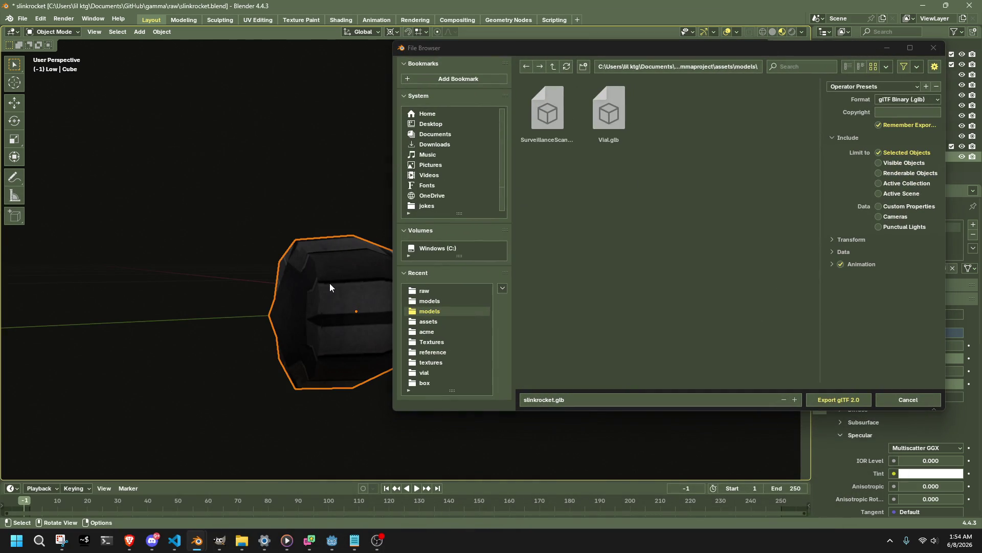
{"action": "mouse_move", "coordinate": [671, 48]}
{"action": "left_mouse_down"}
{"action": "mouse_move", "coordinate": [408, 233]}
{"action": "mouse_move", "coordinate": [379, 97]}
{"action": "mouse_move", "coordinate": [385, 69]}
{"action": "left_mouse_up"}
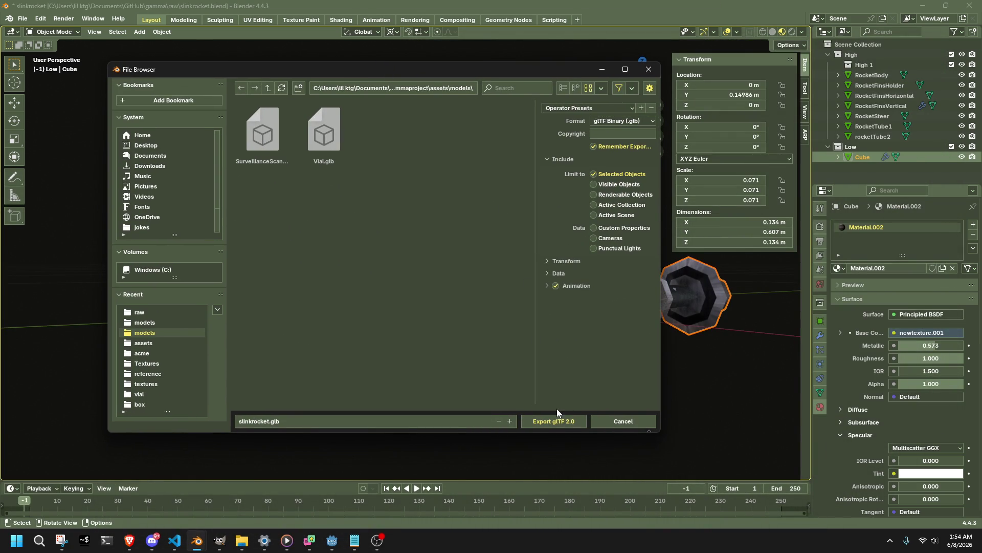
Rename the Cube object to Rocket in the Outliner.
{"action": "left_click", "coordinate": [870, 162]}
{"action": "double_click", "coordinate": [869, 158]}
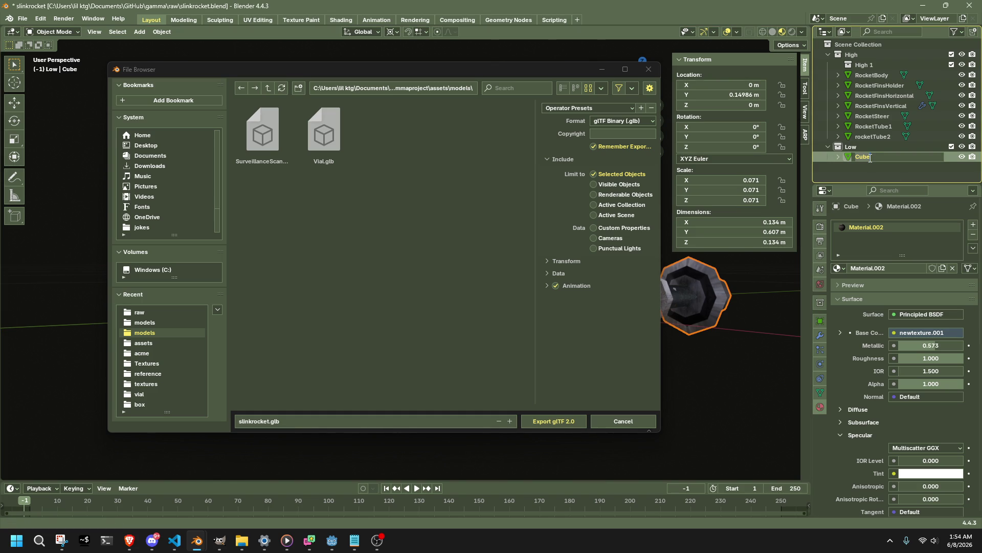
{"action": "type", "text": "r"}
{"action": "type", "text": "ocket"}
{"action": "key", "text": "Return"}
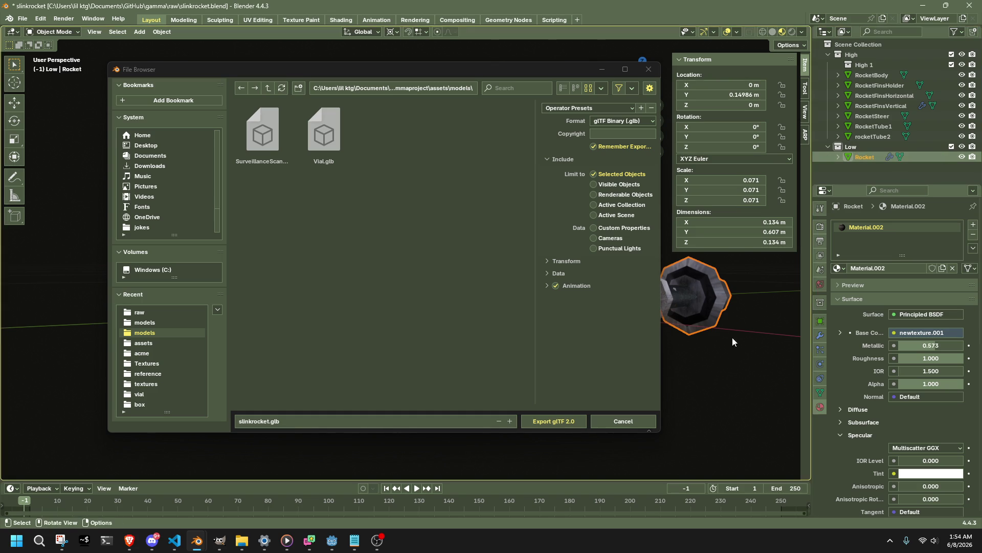
Review Data > Mesh options, keep Material as vertex colour source, and export slinkrocket.glb.
{"action": "left_click", "coordinate": [566, 274]}
{"action": "left_click", "coordinate": [559, 301]}
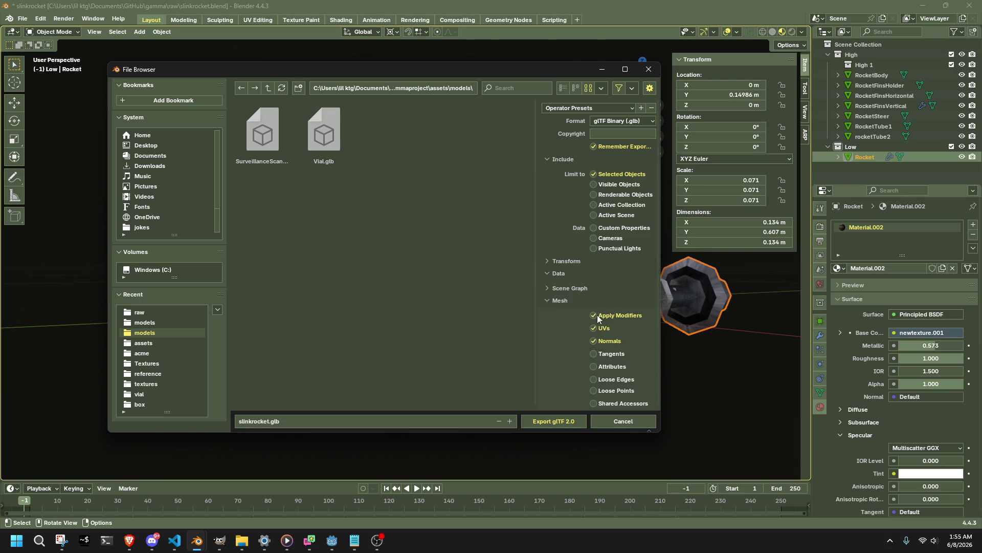
{"action": "scroll", "coordinate": [586, 346], "scroll_direction": "down", "scroll_amount": 1}
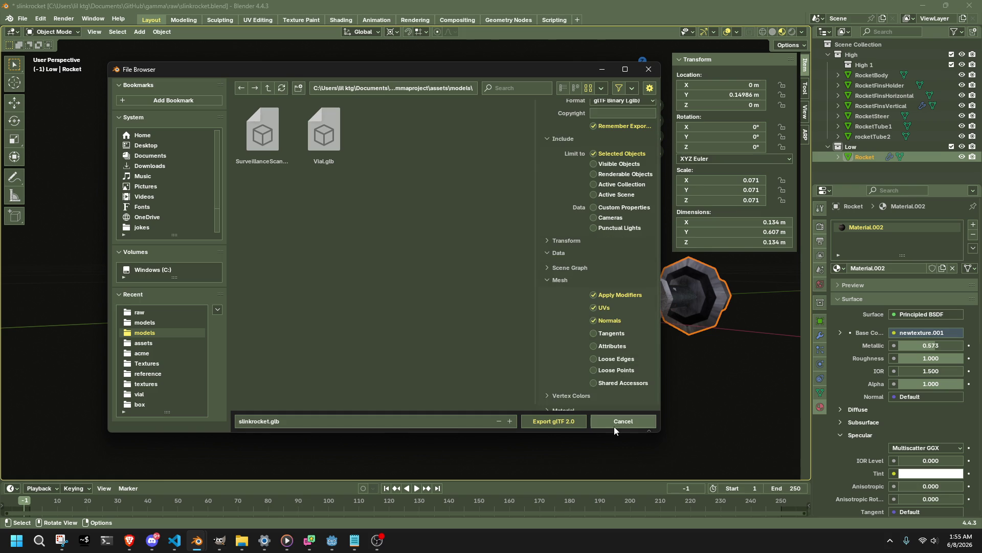
{"action": "scroll", "coordinate": [543, 370], "scroll_direction": "down", "scroll_amount": 2}
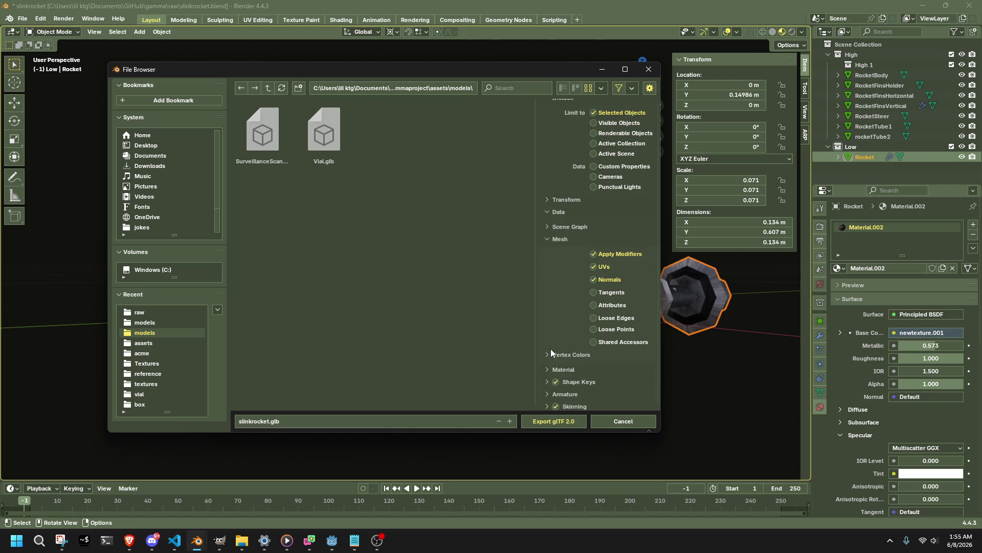
{"action": "left_click", "coordinate": [552, 357]}
{"action": "scroll", "coordinate": [553, 354], "scroll_direction": "down", "scroll_amount": 1}
{"action": "left_click", "coordinate": [609, 349]}
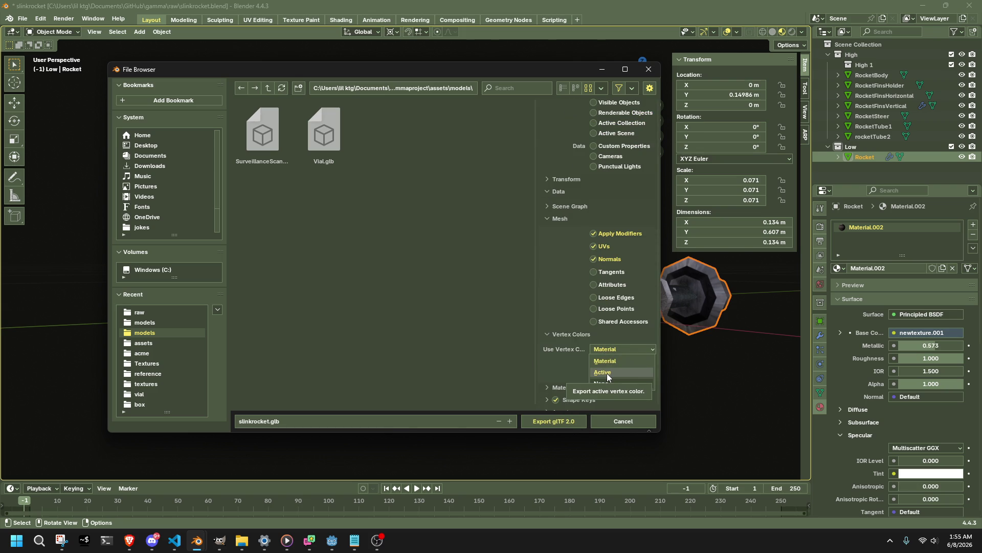
{"action": "left_click", "coordinate": [620, 348]}
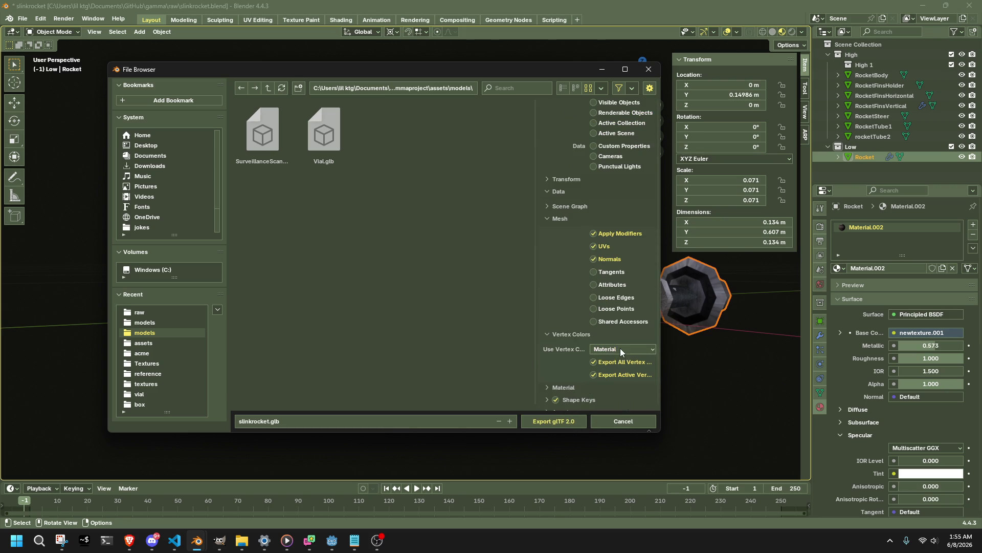
{"action": "left_click", "coordinate": [554, 422]}
{"action": "left_click", "coordinate": [540, 353]}
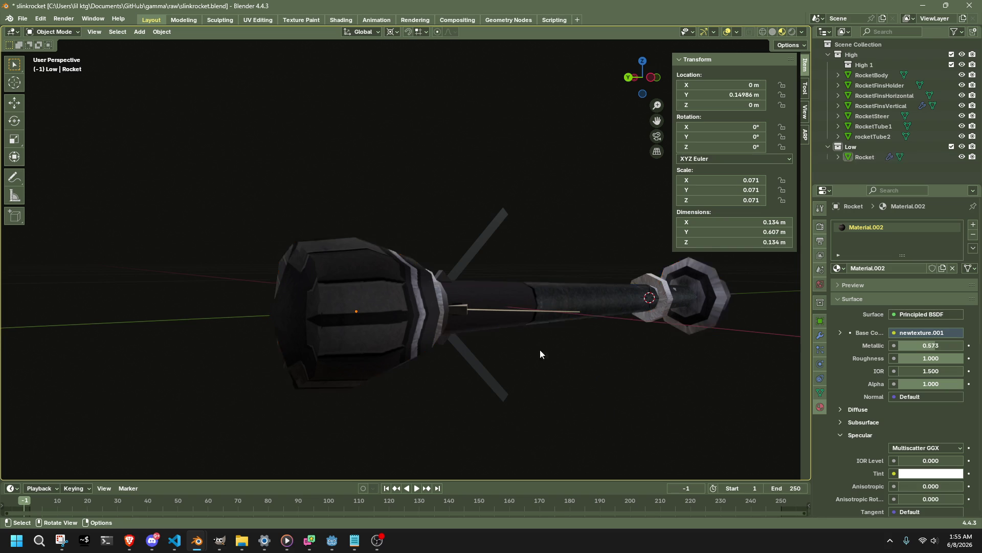
{"action": "middle_click_drag", "start_coordinate": [540, 353], "coordinate": [535, 367]}
In Godot, expand the project folder holding the old rocket files in the FileSystem dock.
{"action": "left_click", "coordinate": [327, 541]}
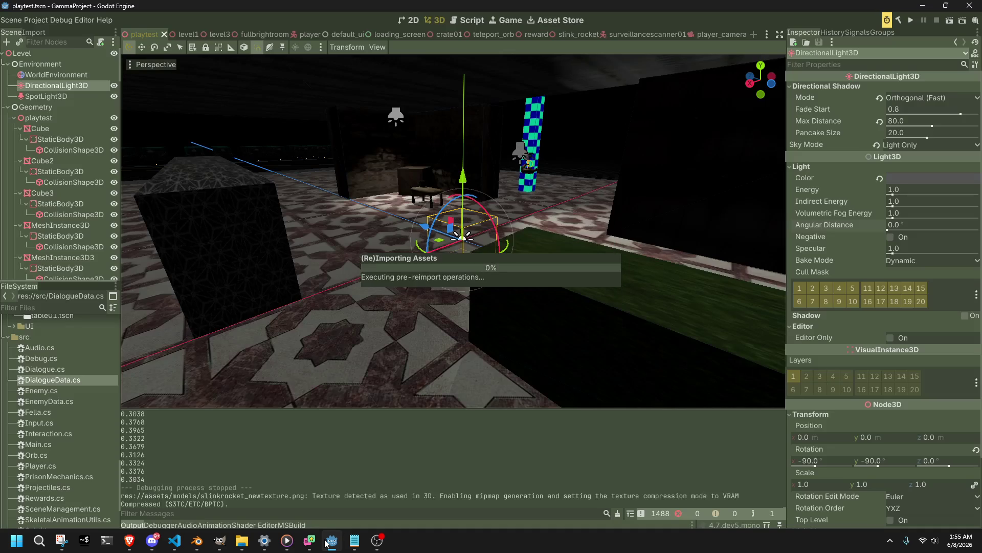
{"action": "mouse_move", "coordinate": [174, 542]}
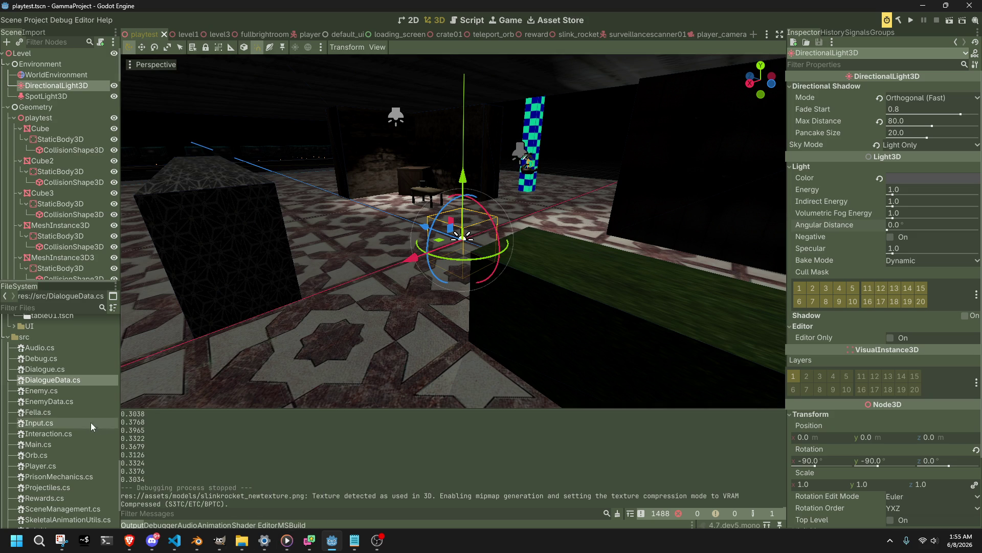
{"action": "scroll", "coordinate": [57, 404], "scroll_direction": "up", "scroll_amount": 2}
{"action": "scroll", "coordinate": [56, 404], "scroll_direction": "up", "scroll_amount": 5}
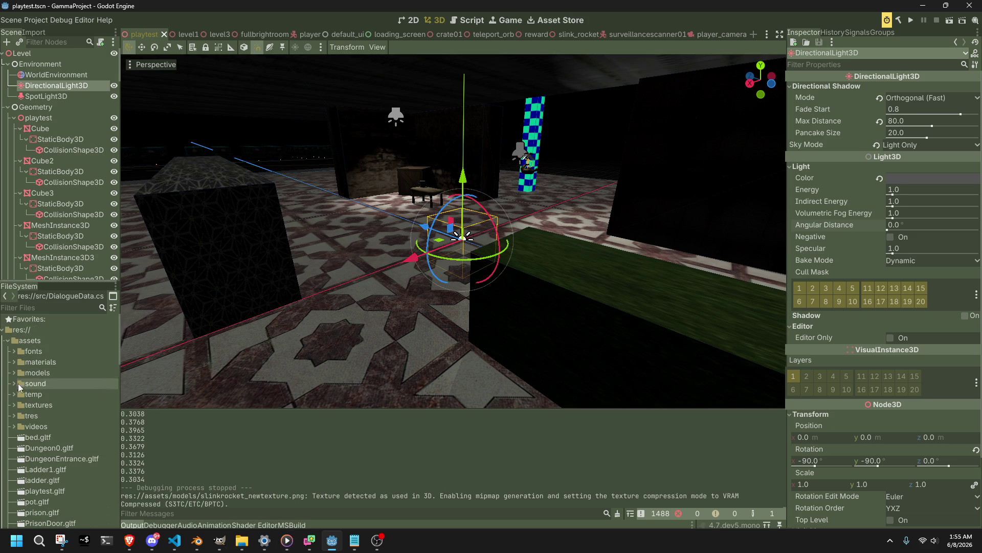
{"action": "left_click", "coordinate": [41, 408]}
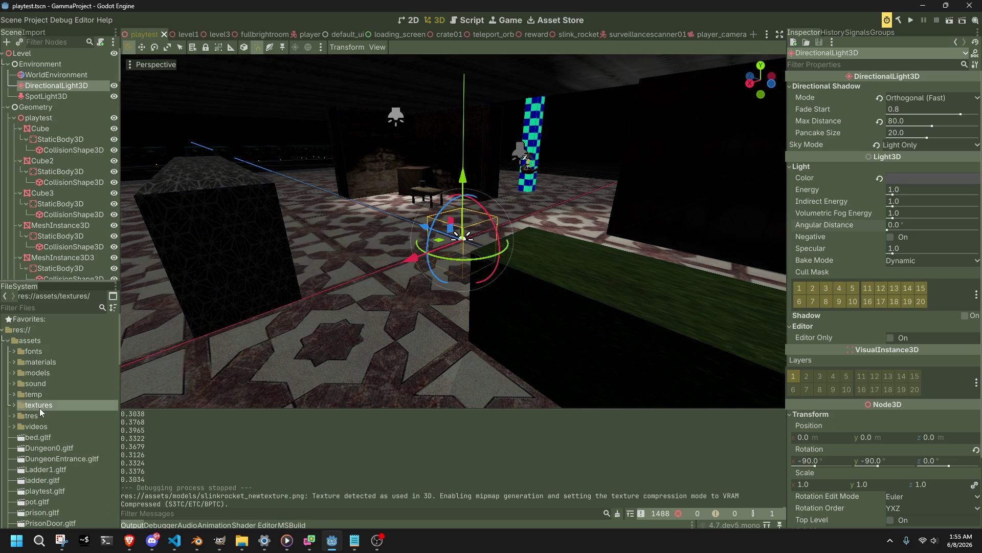
{"action": "left_click", "coordinate": [15, 405]}
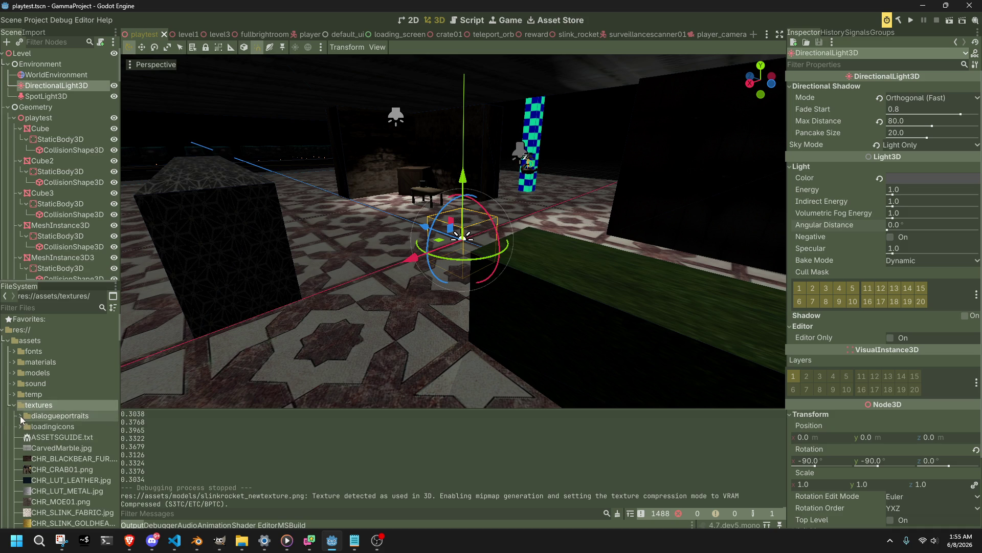
Select the old slinkrocket.glb and slinkrocket_newtexture.png and delete them, confirming Remove.
{"action": "scroll", "coordinate": [21, 424], "scroll_direction": "down", "scroll_amount": 5}
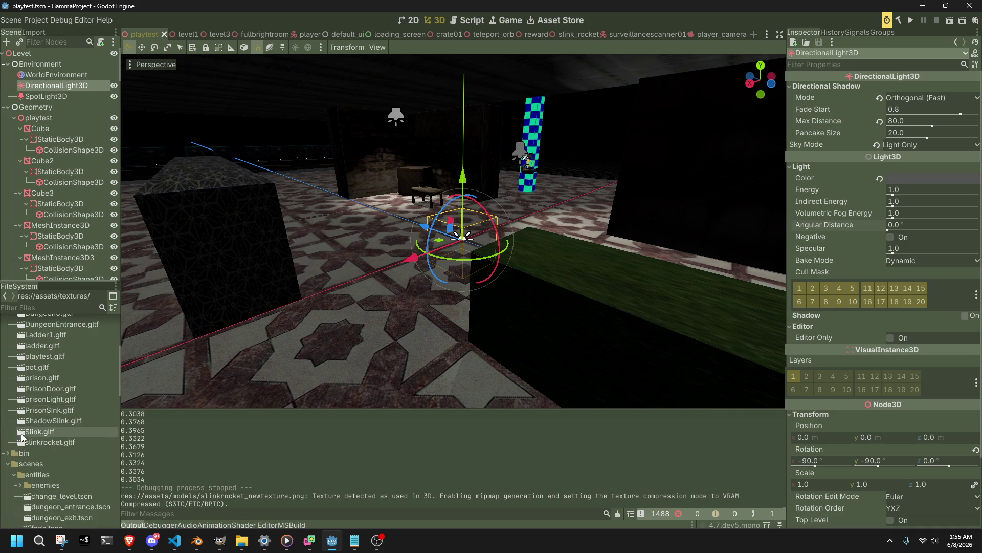
{"action": "scroll", "coordinate": [21, 436], "scroll_direction": "up", "scroll_amount": 10}
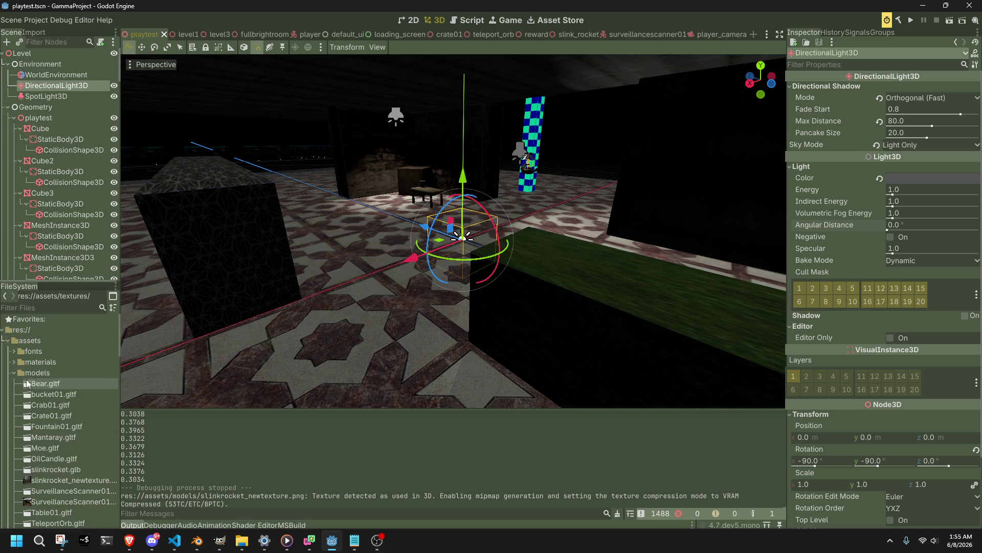
{"action": "scroll", "coordinate": [41, 427], "scroll_direction": "down", "scroll_amount": 1}
{"action": "left_click", "coordinate": [59, 455]}
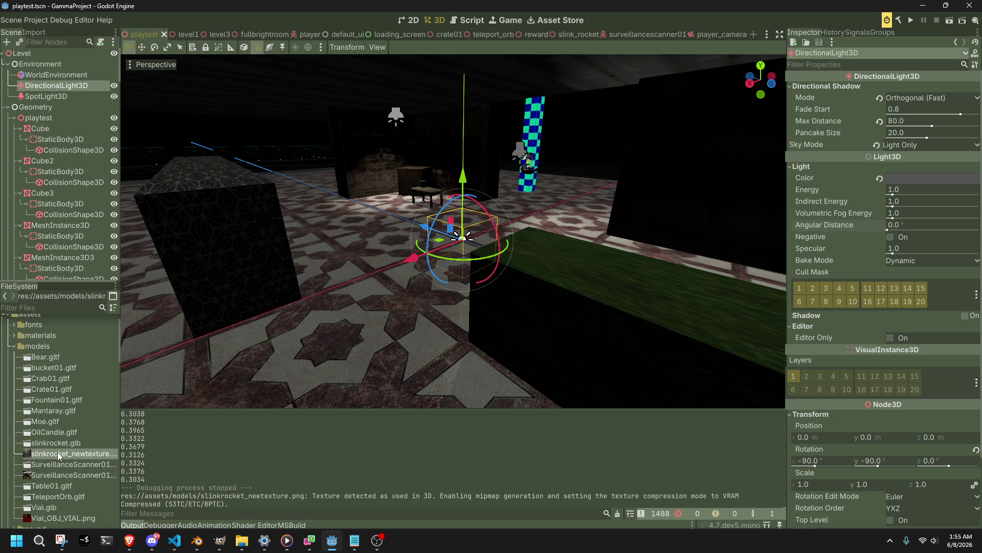
{"action": "mouse_move", "coordinate": [53, 457]}
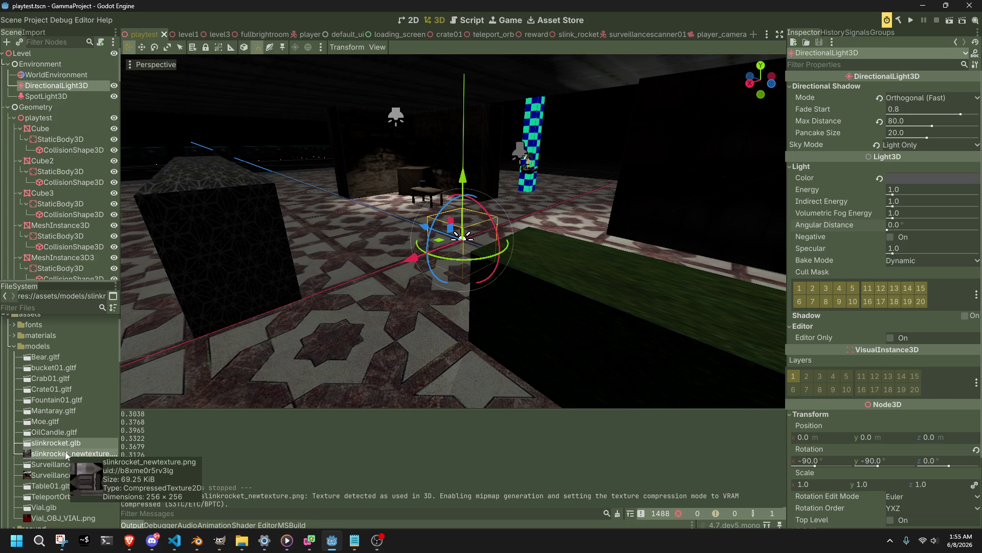
{"action": "key", "text": "Delete"}
{"action": "key", "text": "Return"}
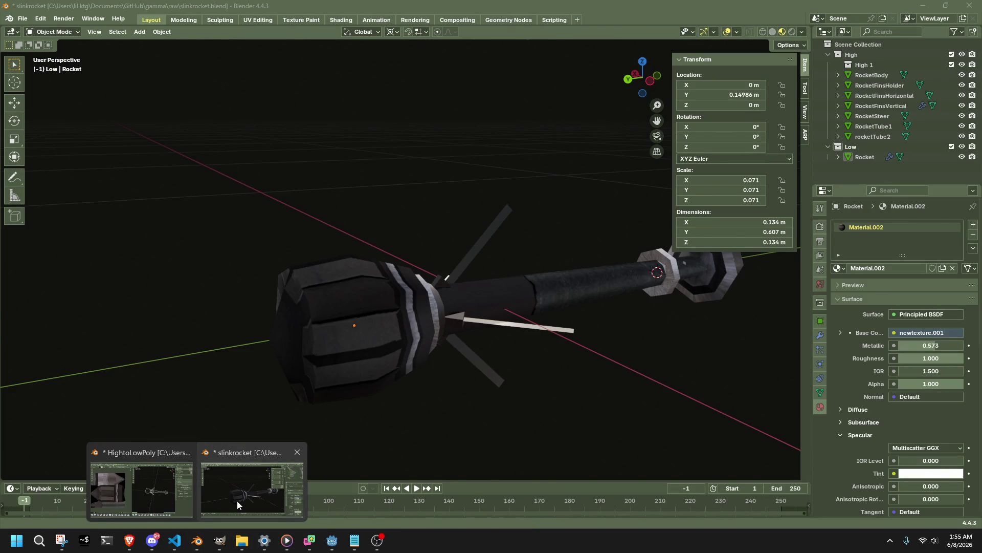
Save the rocket file and open the glTF 2.0 export via F3 search.
{"action": "left_click", "coordinate": [238, 504]}
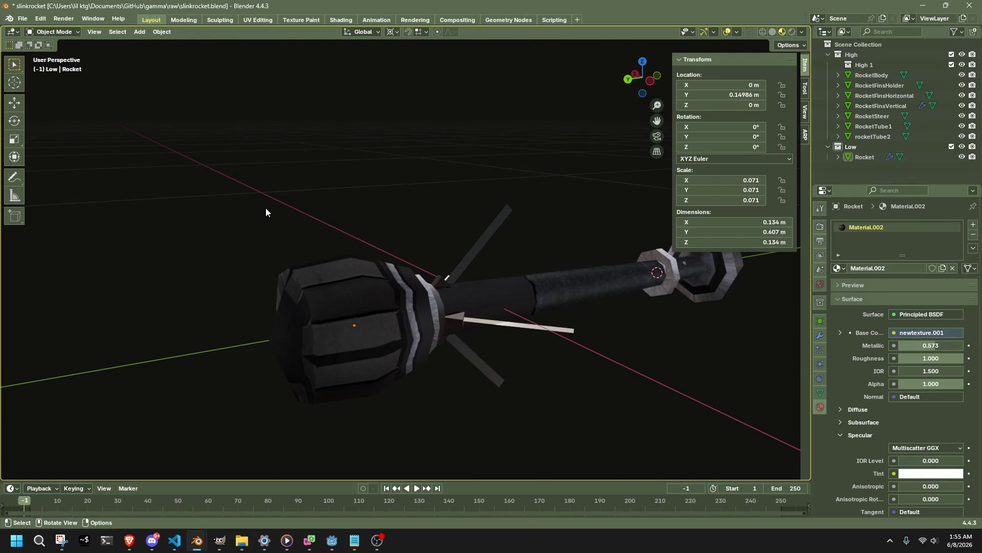
{"action": "key", "text": "ctrl+s"}
{"action": "key", "text": "F3"}
{"action": "key", "text": "Return"}
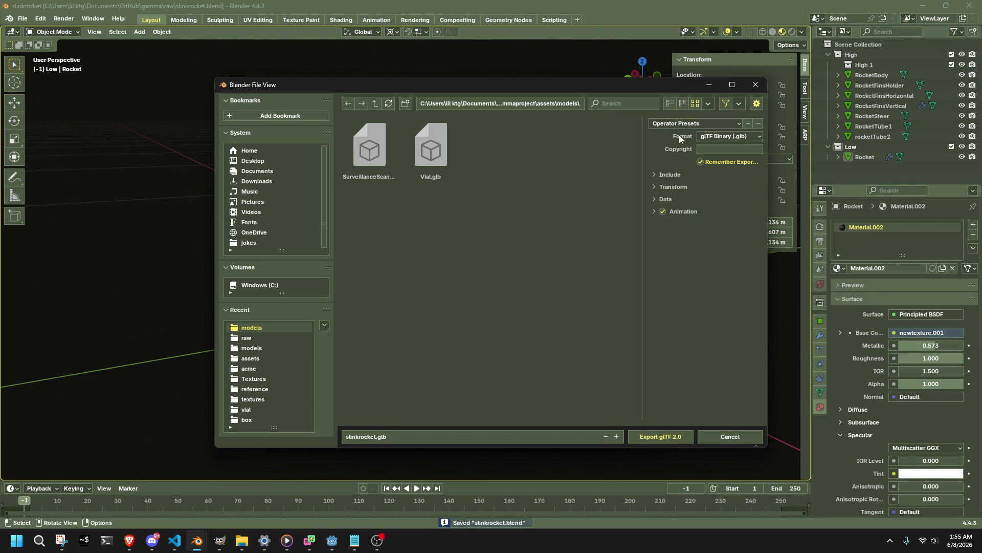
Expand the Include, Transform and Data options and turn on compression.
{"action": "left_click", "coordinate": [675, 186]}
{"action": "left_click", "coordinate": [670, 174]}
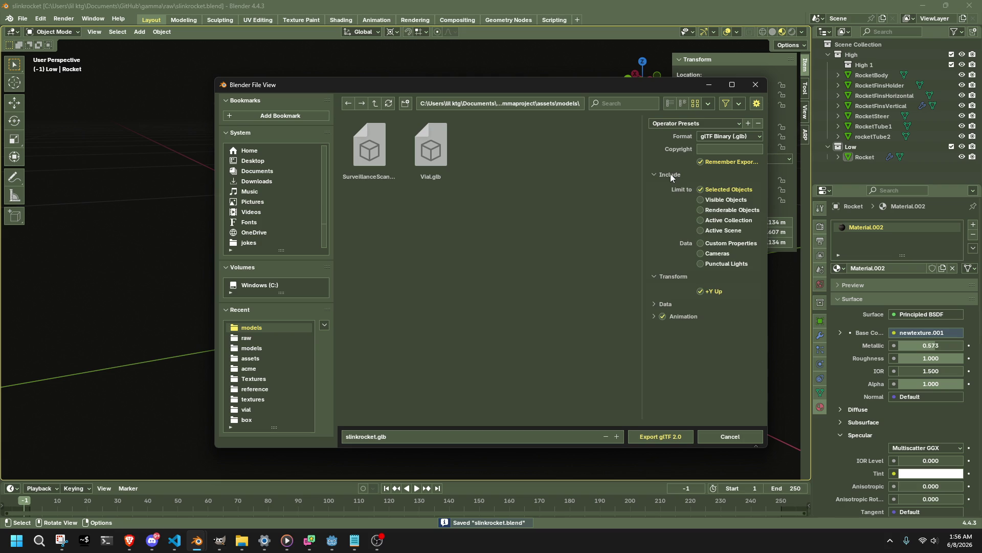
{"action": "left_click", "coordinate": [666, 304]}
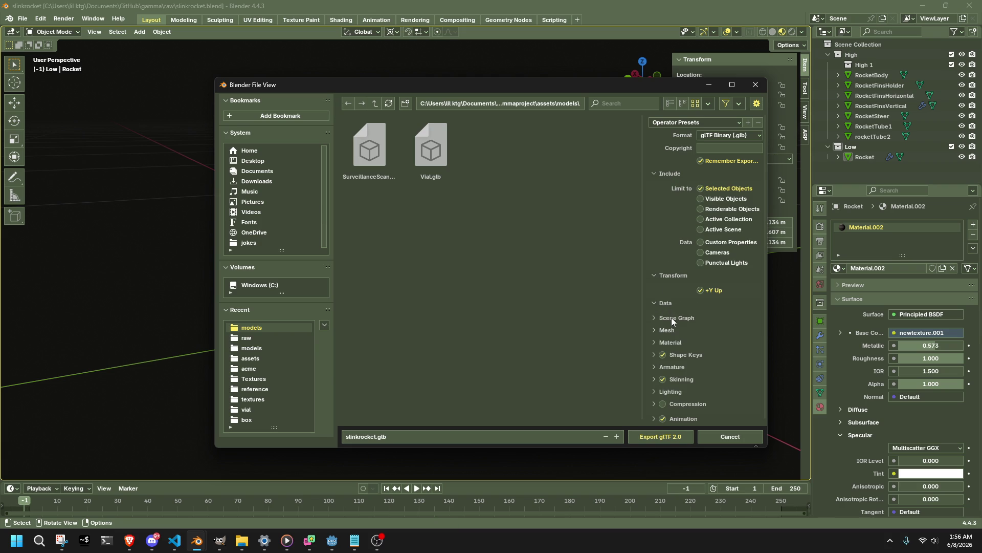
{"action": "left_click", "coordinate": [653, 404]}
{"action": "scroll", "coordinate": [678, 388], "scroll_direction": "down", "scroll_amount": 3}
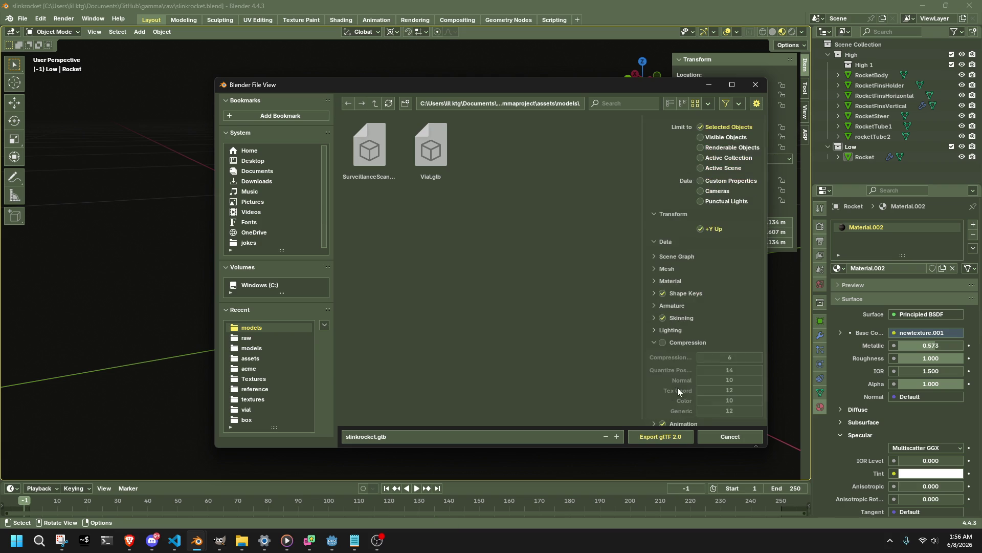
{"action": "left_click", "coordinate": [664, 342]}
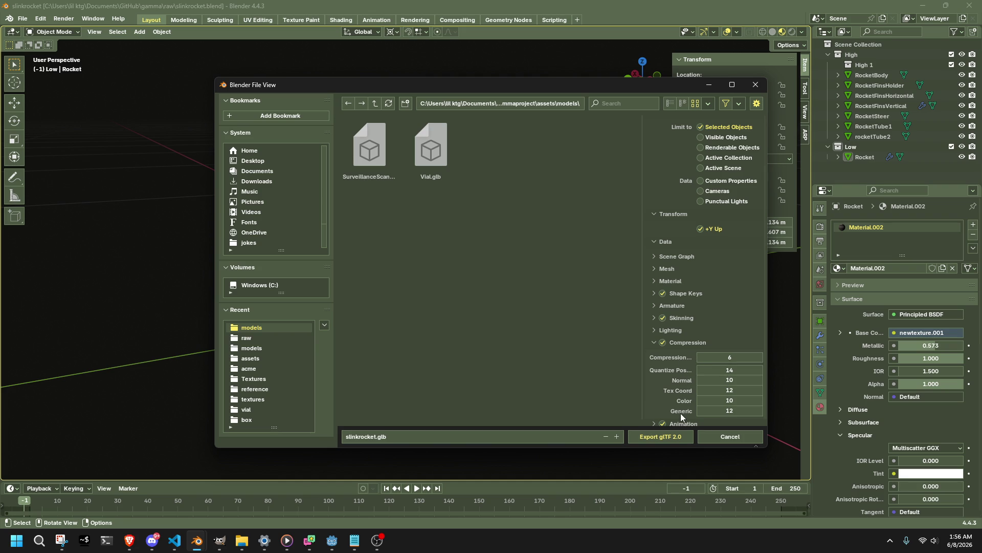
Keep Standard lighting, material export and Automatic image format, reviewing Mesh and Scene Graph options.
{"action": "left_click", "coordinate": [663, 330]}
{"action": "left_click", "coordinate": [710, 344]}
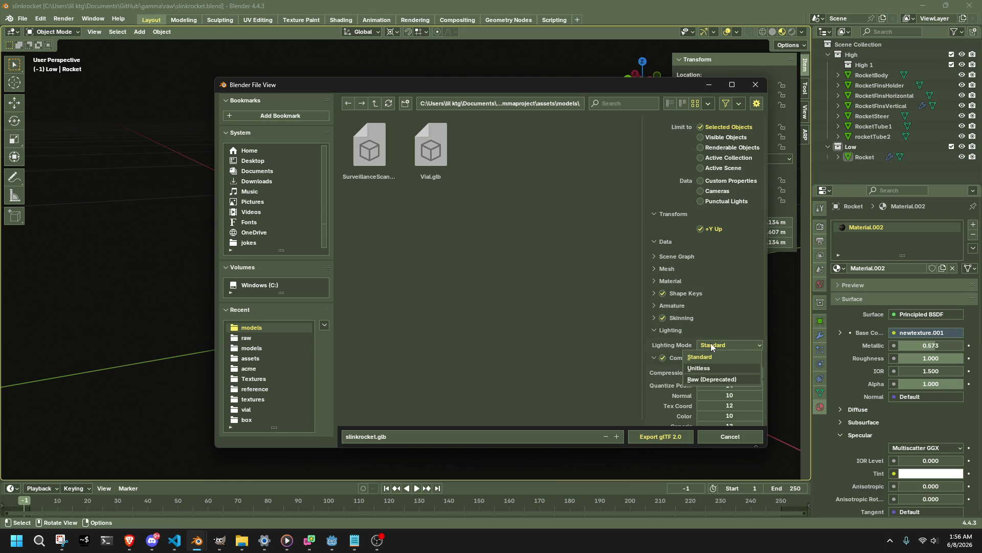
{"action": "left_click", "coordinate": [710, 343]}
{"action": "left_click", "coordinate": [658, 281]}
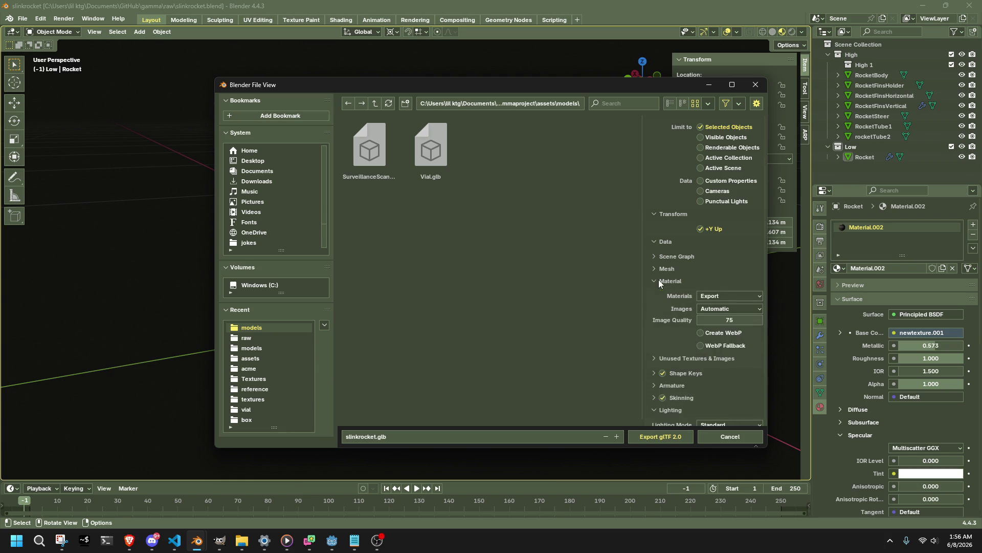
{"action": "left_click", "coordinate": [724, 296]}
{"action": "left_click", "coordinate": [726, 296]}
{"action": "left_click", "coordinate": [733, 307]}
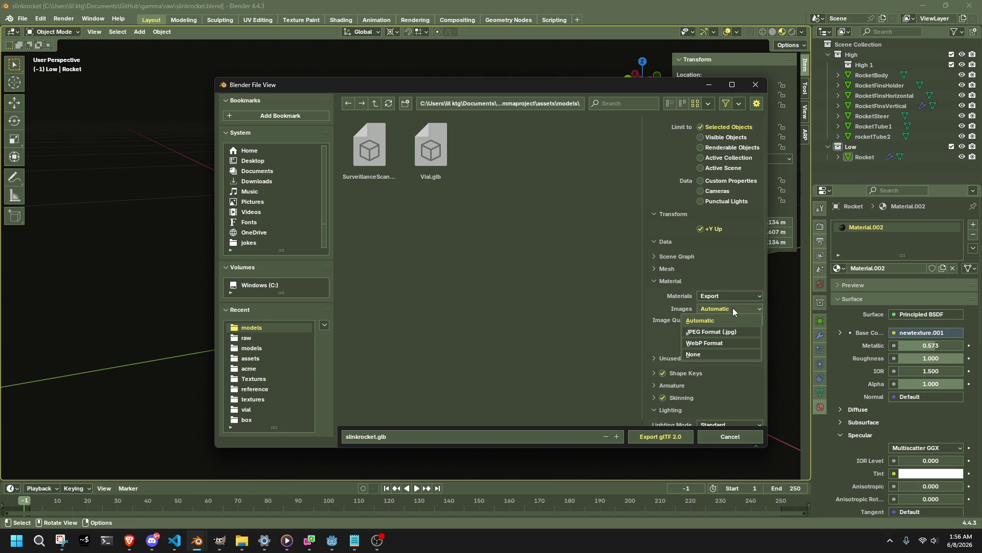
{"action": "left_click", "coordinate": [733, 307]}
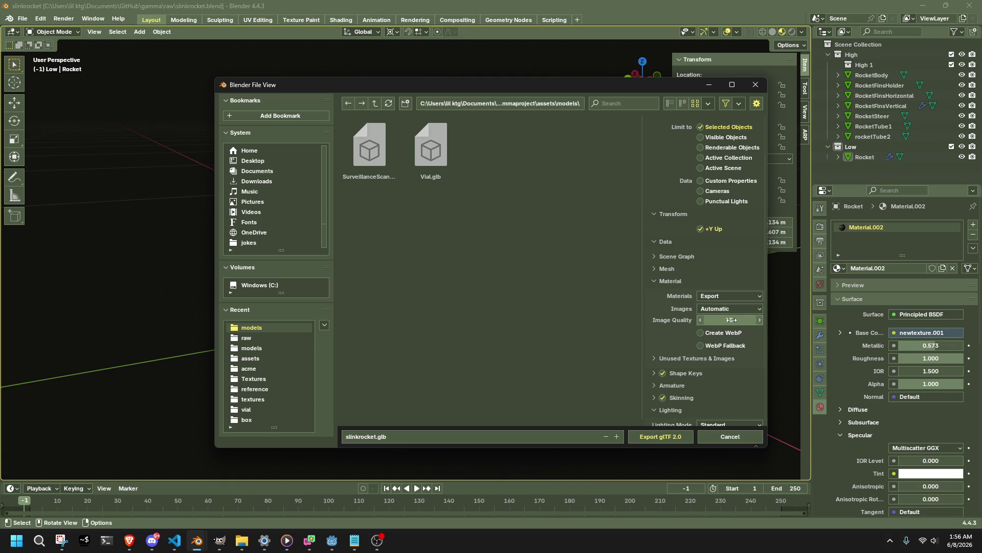
{"action": "left_click", "coordinate": [658, 354]}
{"action": "left_click", "coordinate": [658, 354]}
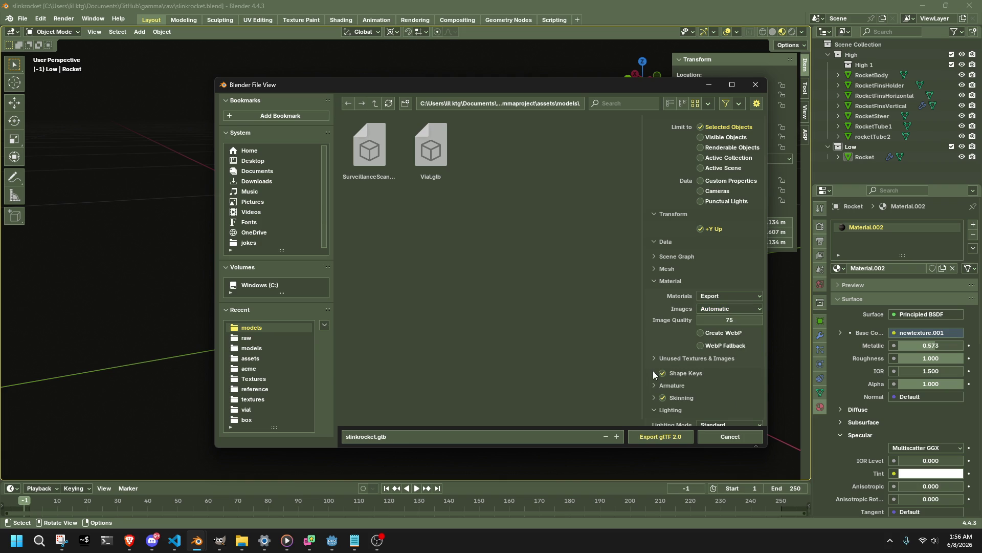
{"action": "left_click", "coordinate": [662, 269]}
{"action": "left_click", "coordinate": [666, 258]}
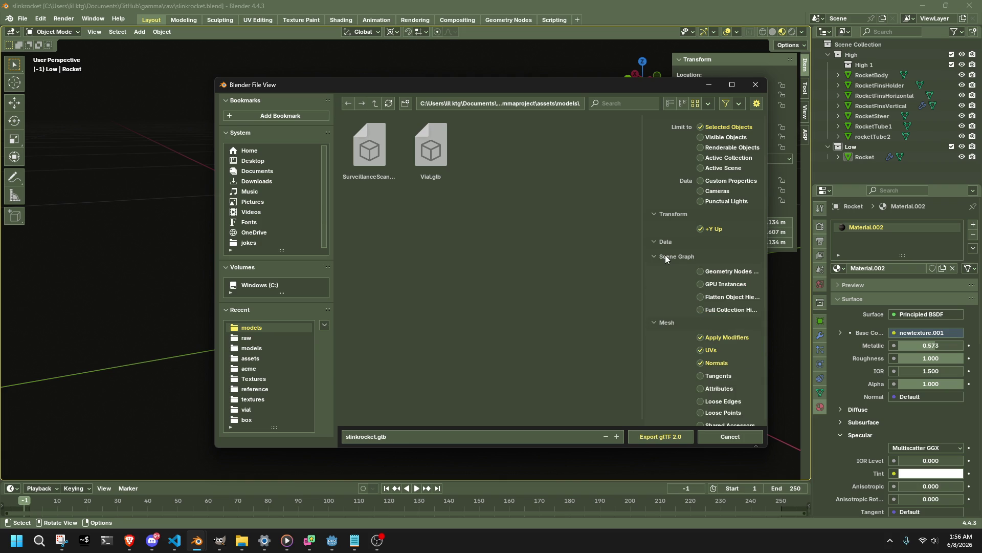
{"action": "left_click", "coordinate": [666, 258]}
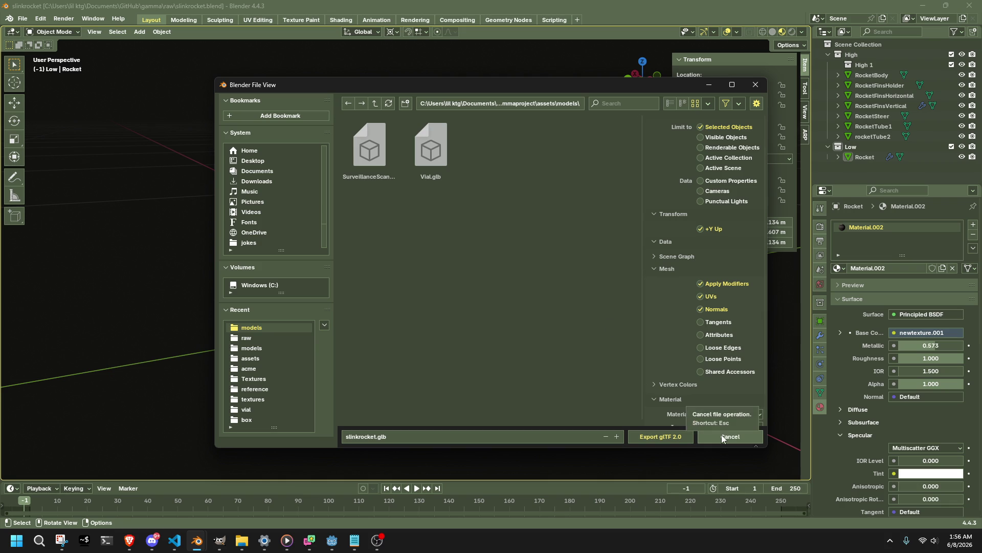
Rename the export file to SlinkRocket.glb.
{"action": "left_click", "coordinate": [351, 440]}
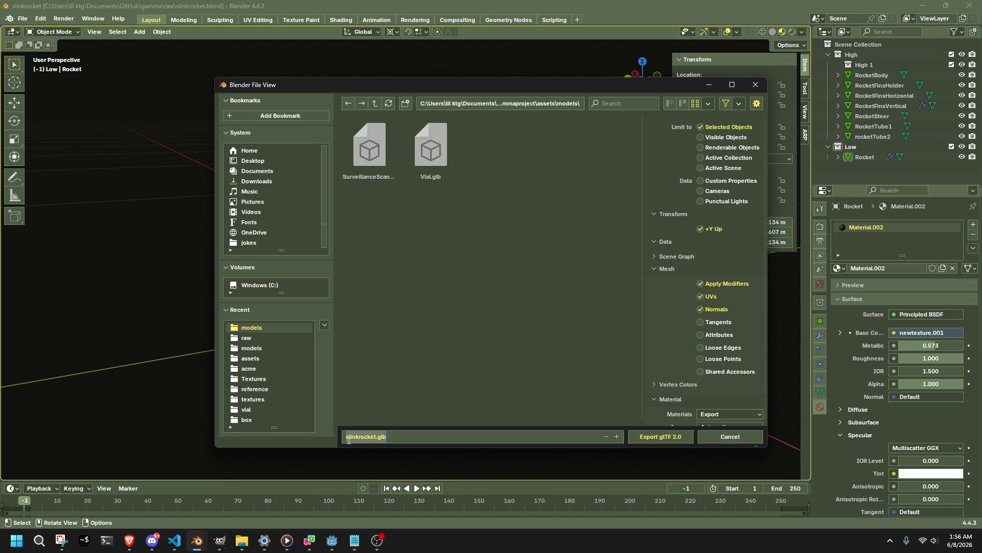
{"action": "left_click", "coordinate": [351, 440]}
{"action": "key", "text": "BackSpace"}
{"action": "type", "text": "S"}
{"action": "key", "text": "Delete"}
{"action": "key", "text": "Delete"}
{"action": "type", "text": "R"}
{"action": "type", "text": "o"}
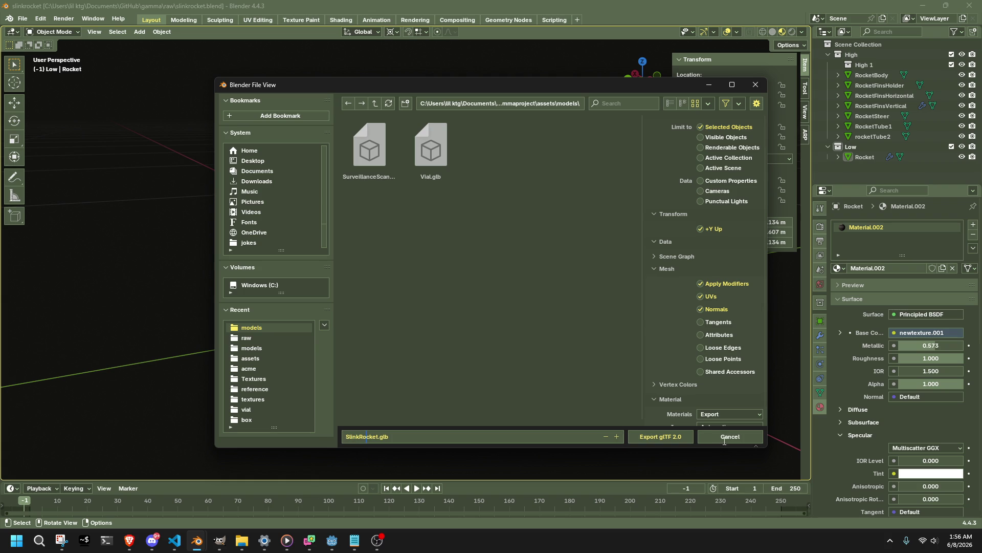
Export SlinkRocket.glb, select the newtexture.001 image name field, and open the textures folder in File Explorer.
{"action": "left_click", "coordinate": [673, 435]}
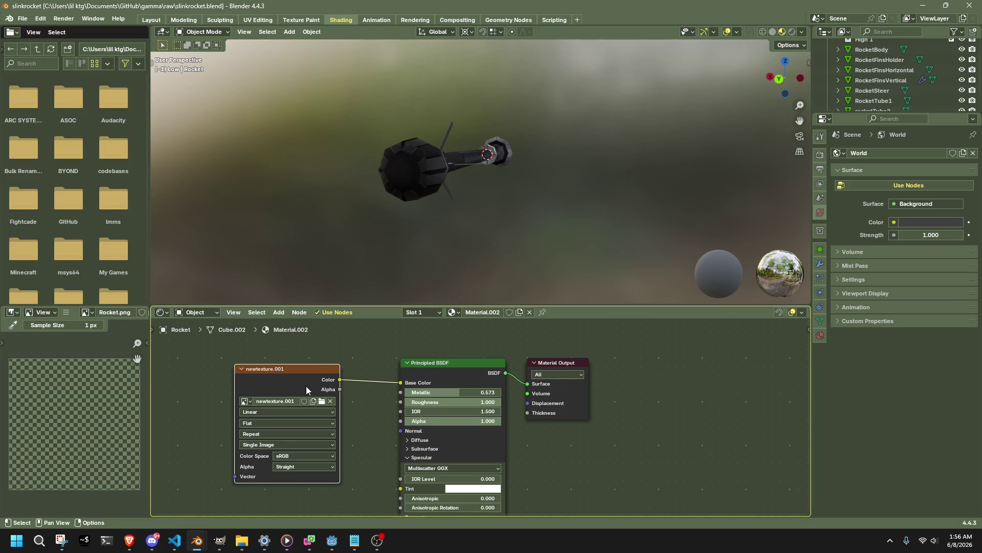
{"action": "left_click", "coordinate": [285, 400]}
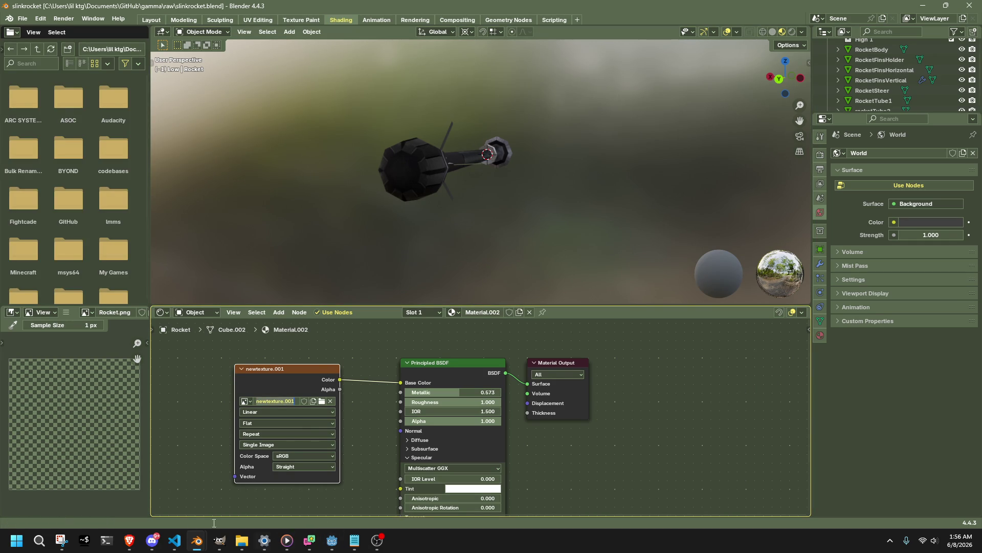
{"action": "left_click", "coordinate": [251, 542]}
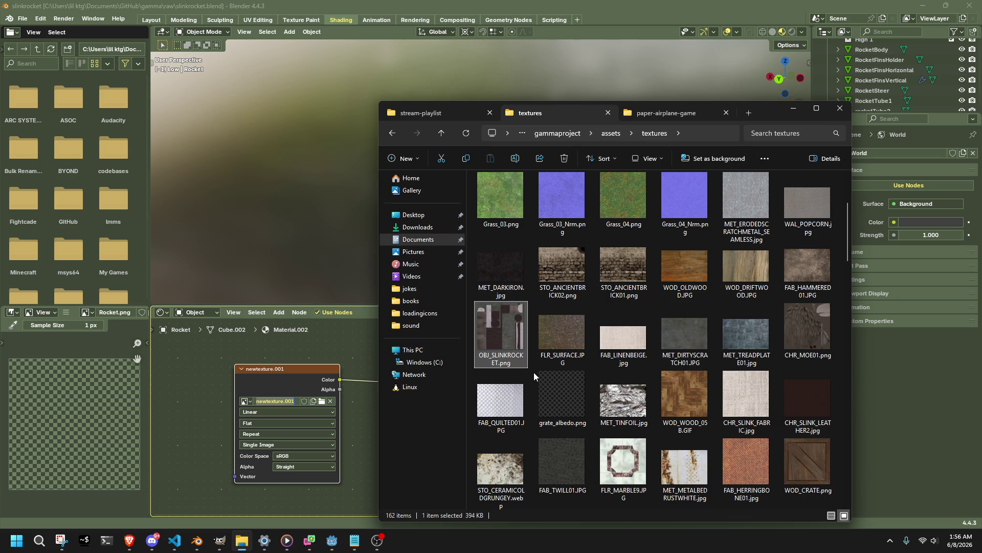
Browse Documents > GitHub > gamma > gammaproject > assets > textures.
{"action": "left_click", "coordinate": [533, 373]}
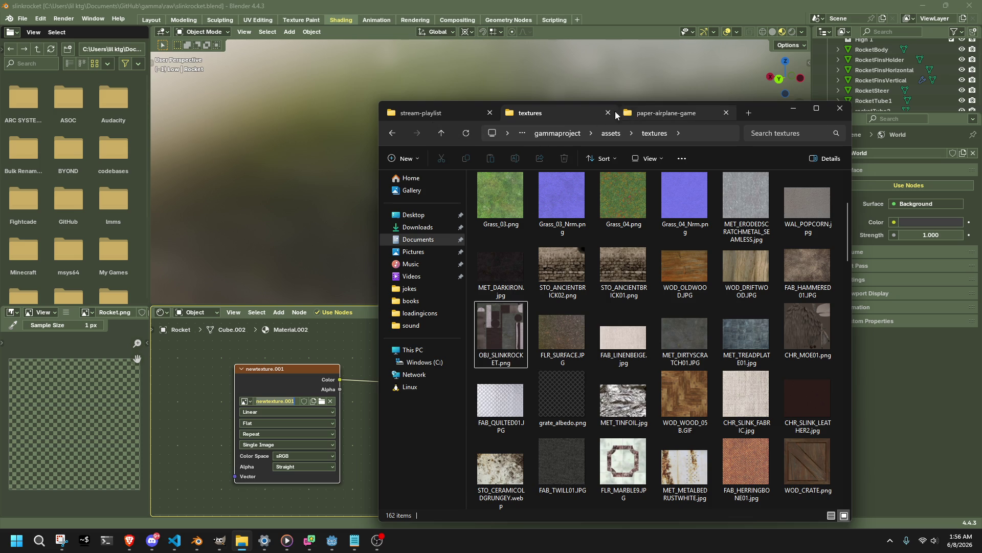
{"action": "left_click", "coordinate": [418, 239]}
{"action": "left_click", "coordinate": [514, 267]}
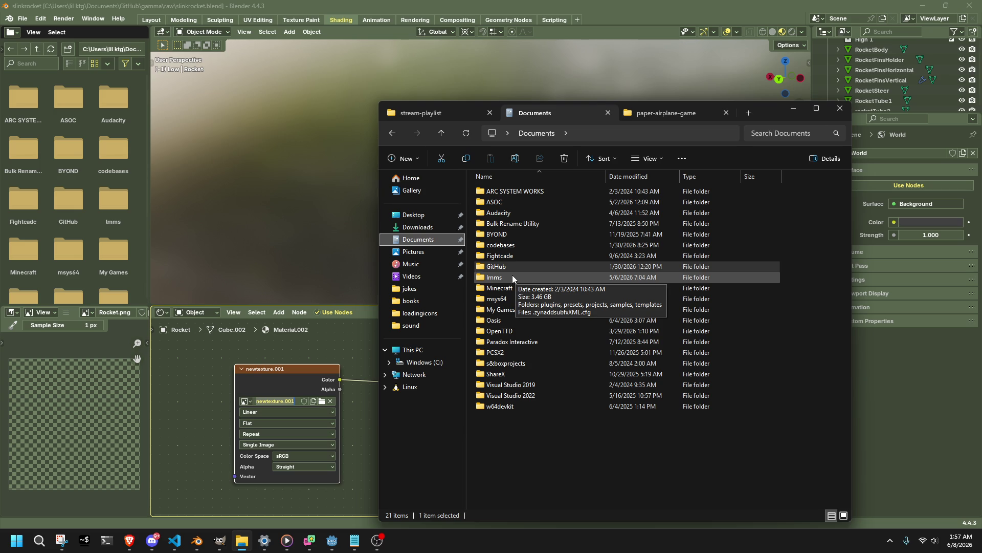
{"action": "double_click", "coordinate": [496, 266]}
{"action": "double_click", "coordinate": [495, 223]}
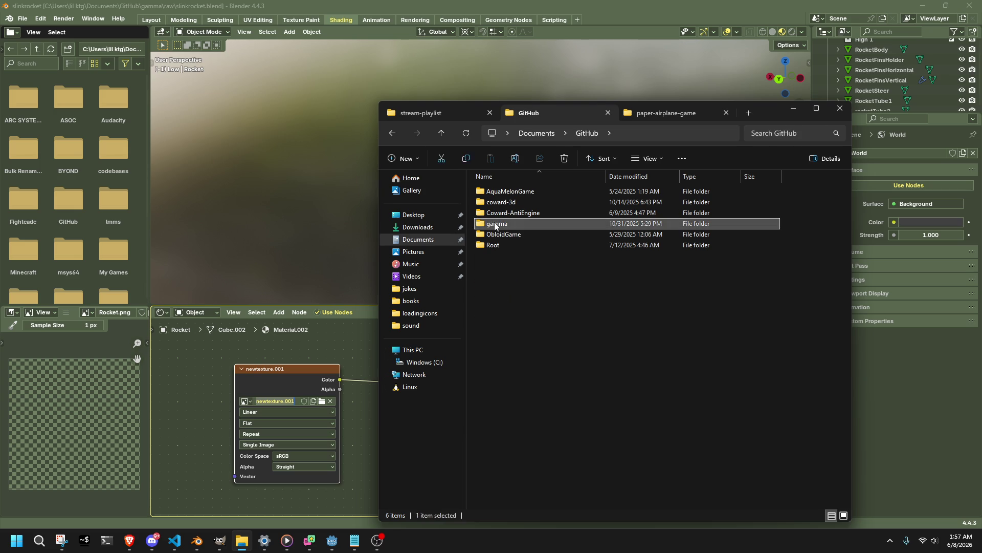
{"action": "double_click", "coordinate": [494, 203]}
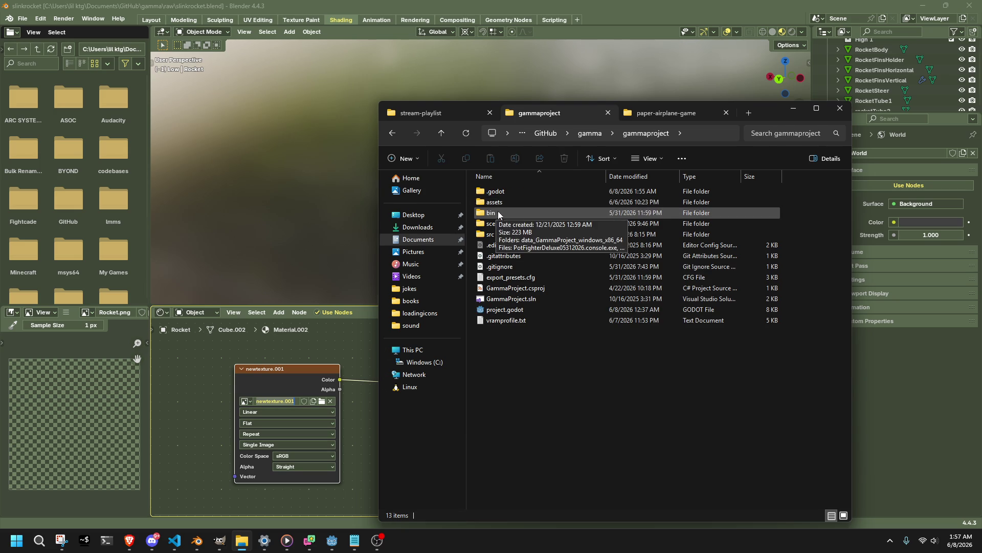
{"action": "double_click", "coordinate": [500, 204]}
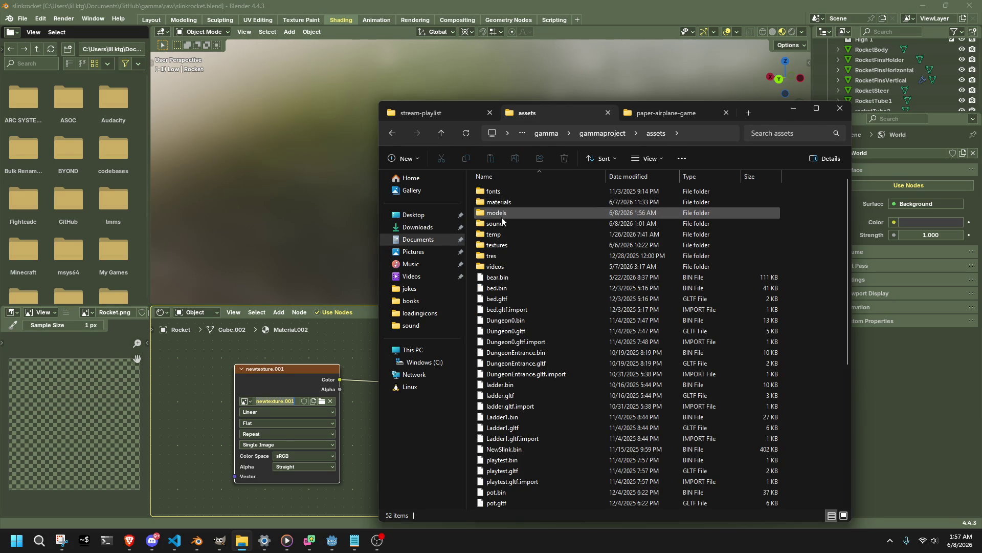
{"action": "double_click", "coordinate": [506, 245]}
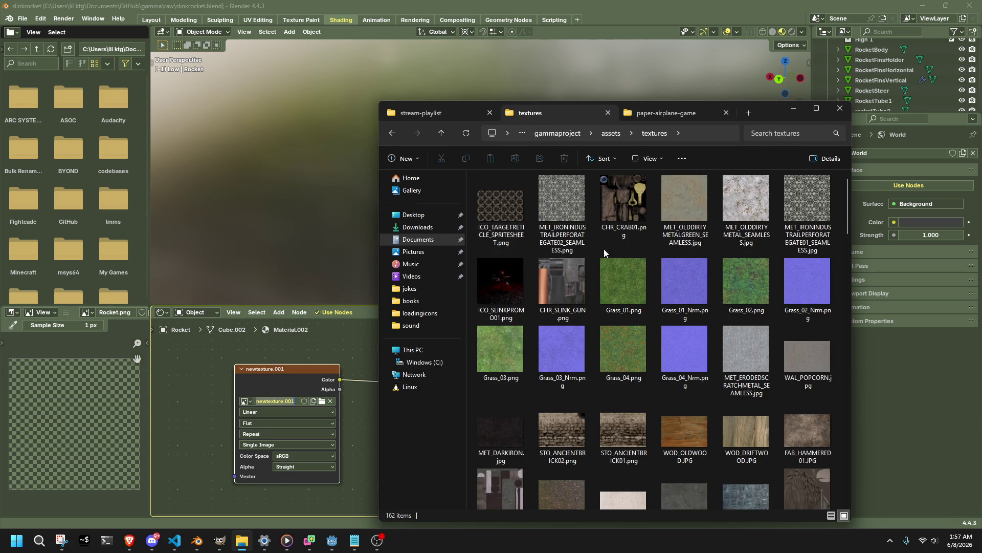
Open assets/models, find SlinkRocket.glb, then go back up to the gamma folder.
{"action": "scroll", "coordinate": [604, 248], "scroll_direction": "down", "scroll_amount": 20}
{"action": "left_click", "coordinate": [392, 132]}
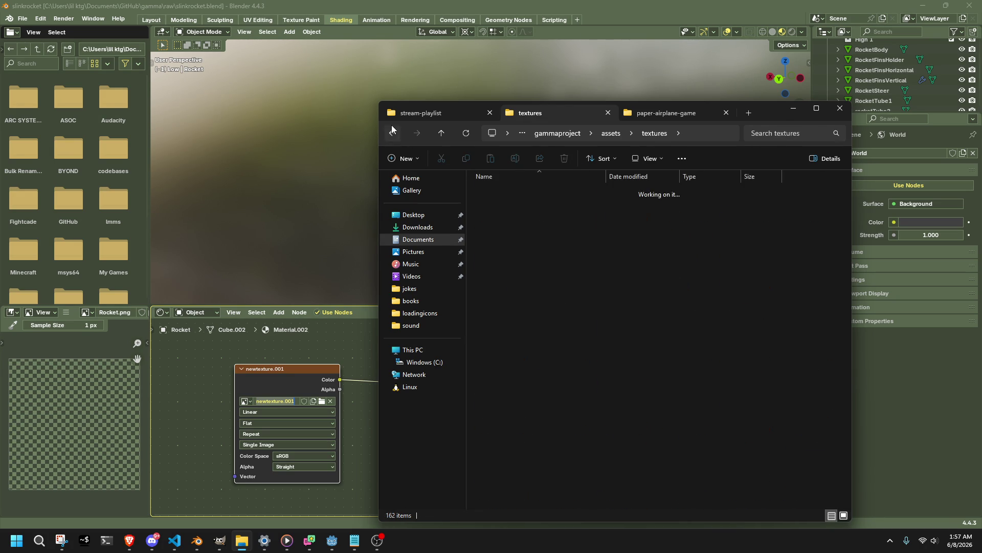
{"action": "double_click", "coordinate": [503, 214]}
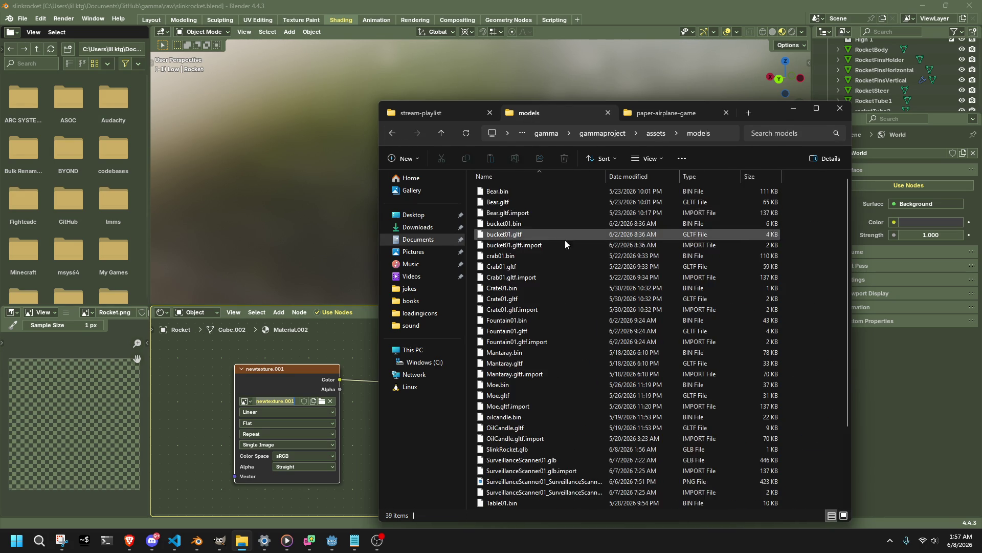
{"action": "scroll", "coordinate": [567, 251], "scroll_direction": "down", "scroll_amount": 5}
{"action": "left_click", "coordinate": [557, 388]}
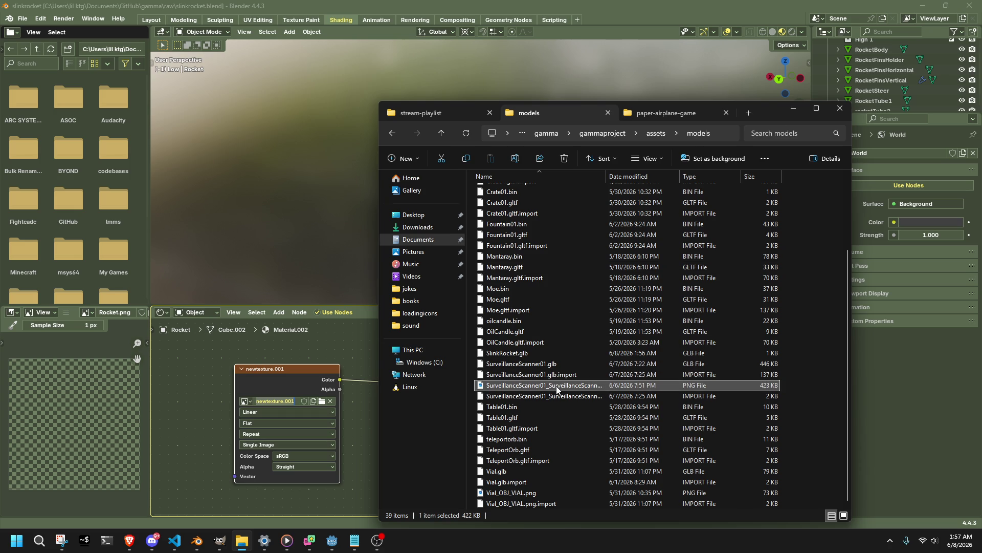
{"action": "left_click", "coordinate": [553, 353]}
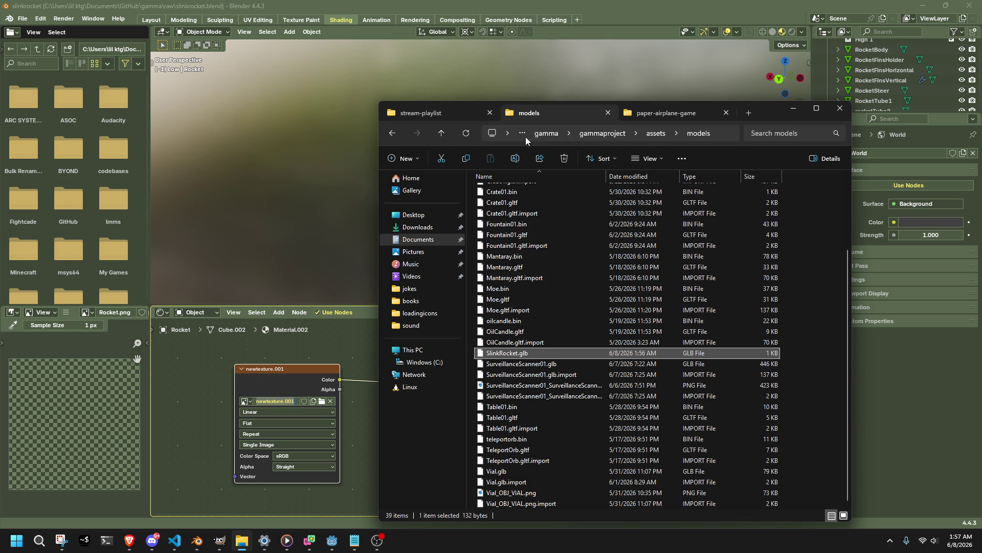
{"action": "left_click", "coordinate": [602, 133]}
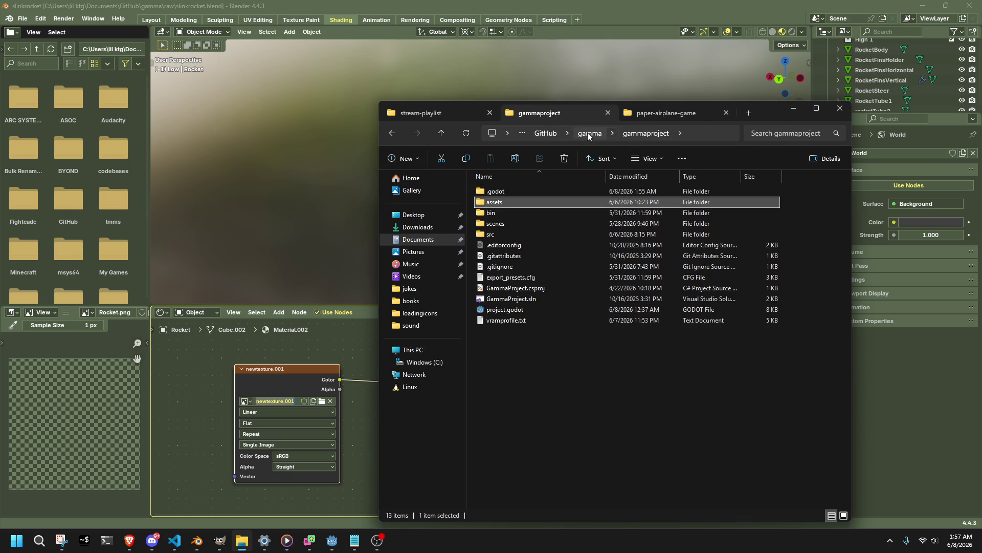
{"action": "left_click", "coordinate": [588, 134]}
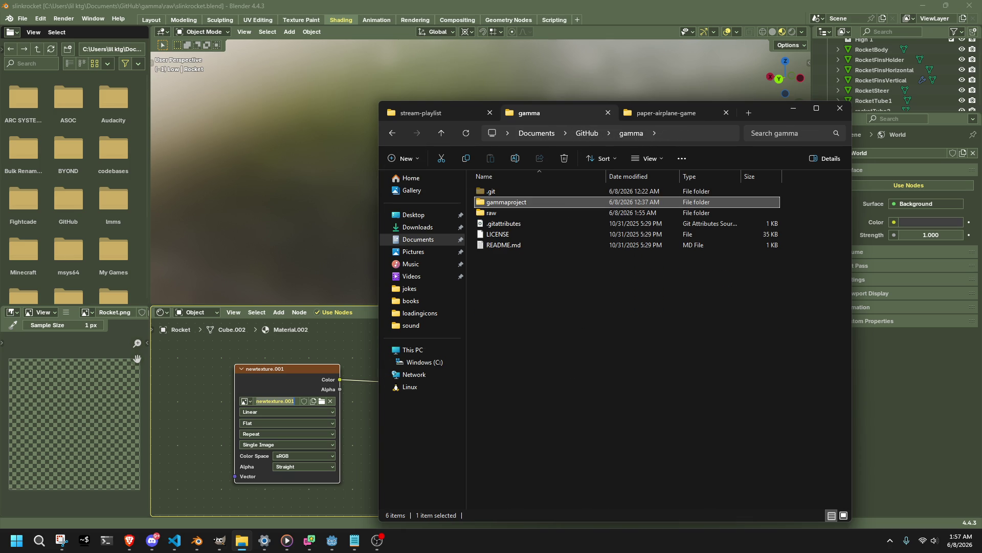
Open raw > Textures and copy the CHR_SLINK_ROCKET.png name from its rename field.
{"action": "key", "text": "alt+Tab"}
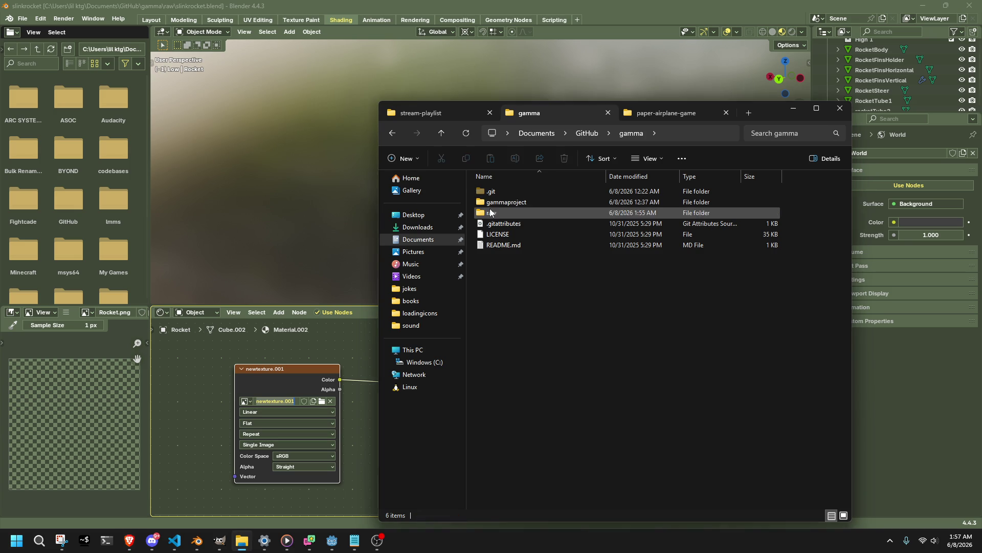
{"action": "double_click", "coordinate": [491, 212]}
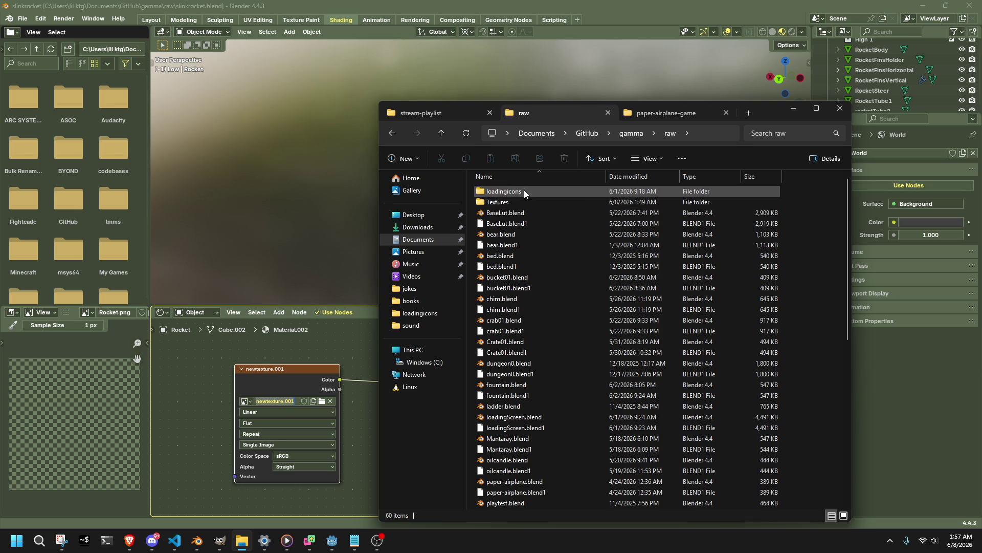
{"action": "double_click", "coordinate": [530, 200]}
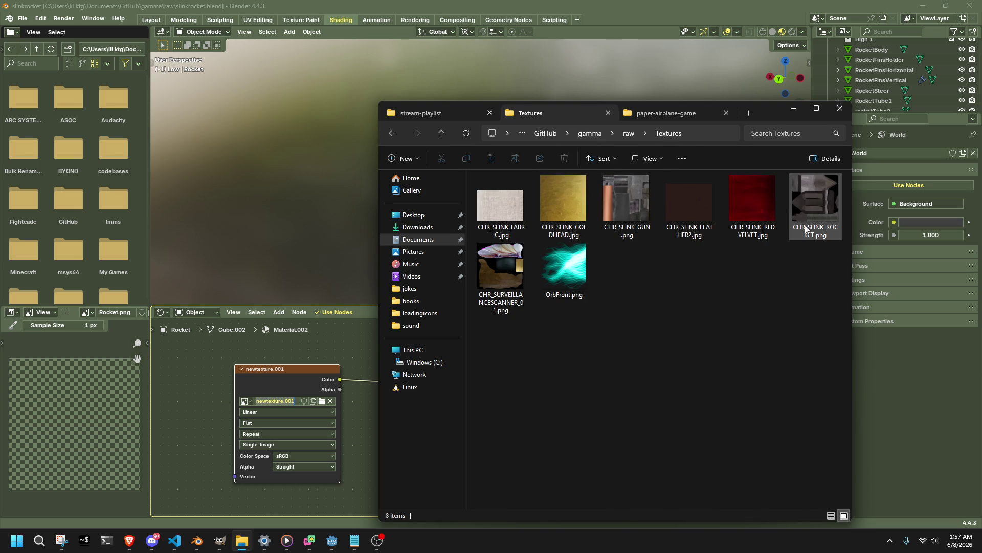
{"action": "left_click", "coordinate": [835, 227]}
{"action": "left_click", "coordinate": [834, 227]}
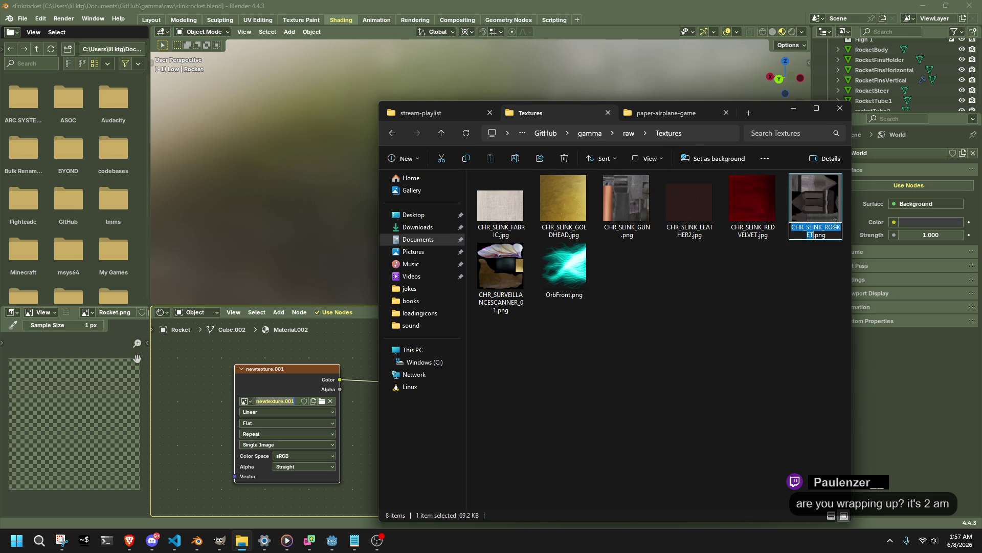
{"action": "left_click", "coordinate": [768, 343]}
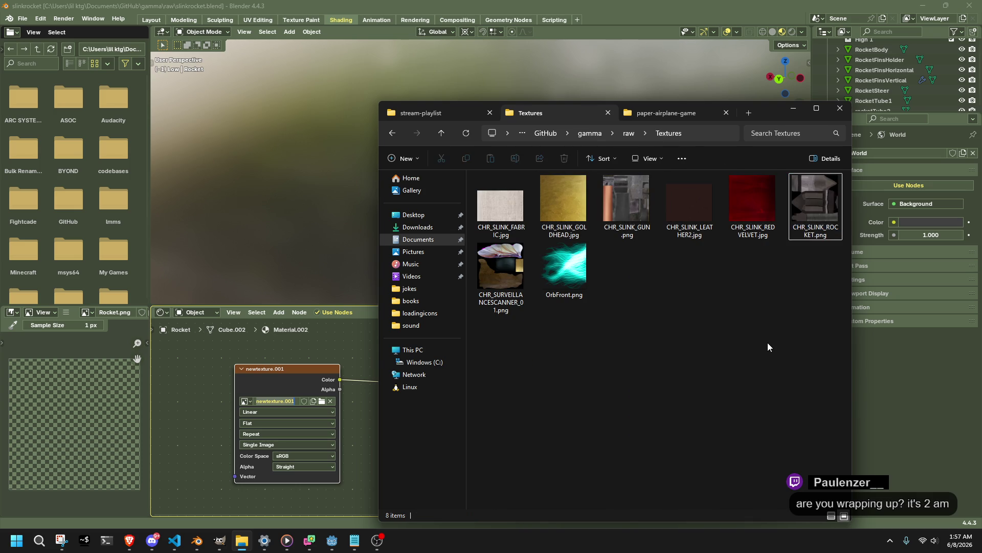
{"action": "left_click", "coordinate": [260, 383]}
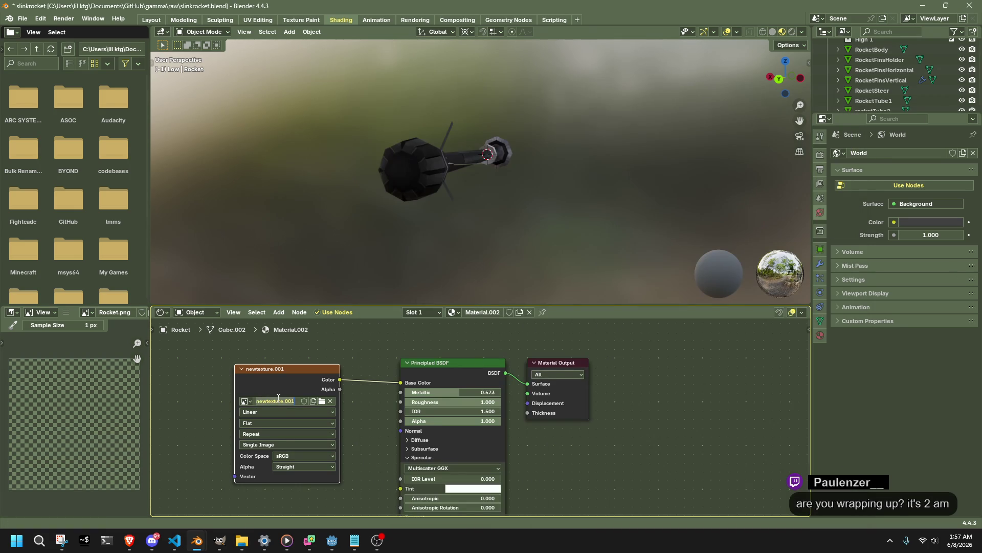
Paste CHR_SLINK_ROCKET as the Image Texture node's image name and save slinkrocket.blend.
{"action": "left_click", "coordinate": [278, 399]}
{"action": "key", "text": "BackSpace"}
{"action": "key", "text": "BackSpace"}
{"action": "key", "text": "BackSpace"}
{"action": "type", "text": "CHR_SLINK_ROCKET"}
{"action": "key", "text": "Return"}
{"action": "key", "text": "ctrl+s"}
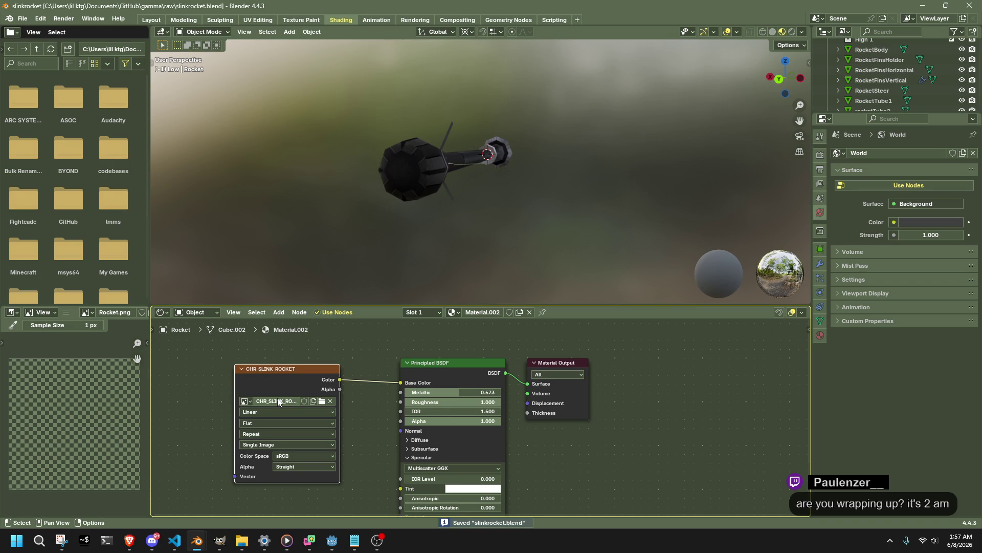
Orbit the view to inspect the textured rocket's back end.
{"action": "scroll", "coordinate": [490, 180], "scroll_direction": "up", "scroll_amount": 4}
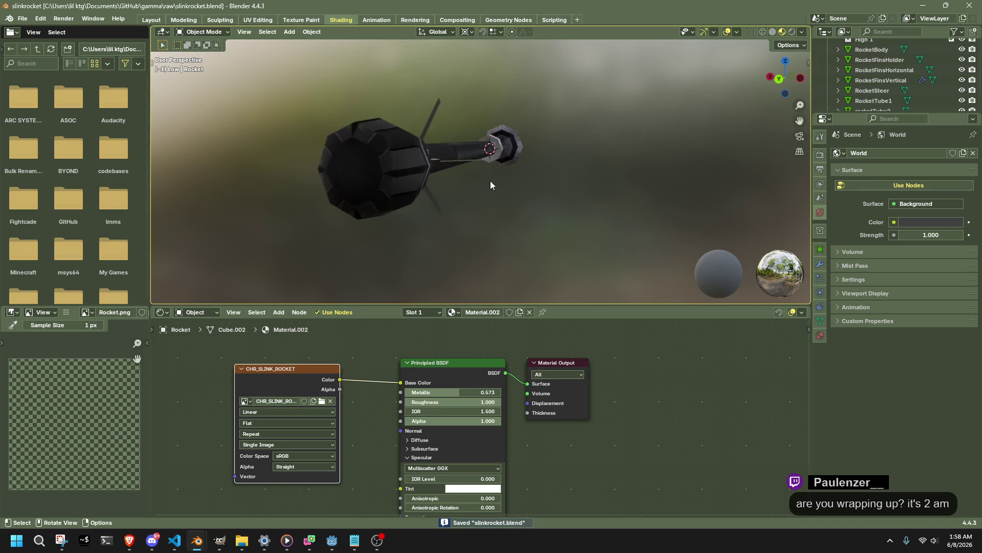
{"action": "mouse_move", "coordinate": [491, 180]}
{"action": "middle_mouse_down"}
{"action": "mouse_move", "coordinate": [471, 215]}
{"action": "mouse_move", "coordinate": [319, 197]}
{"action": "mouse_move", "coordinate": [428, 177]}
{"action": "middle_mouse_up"}
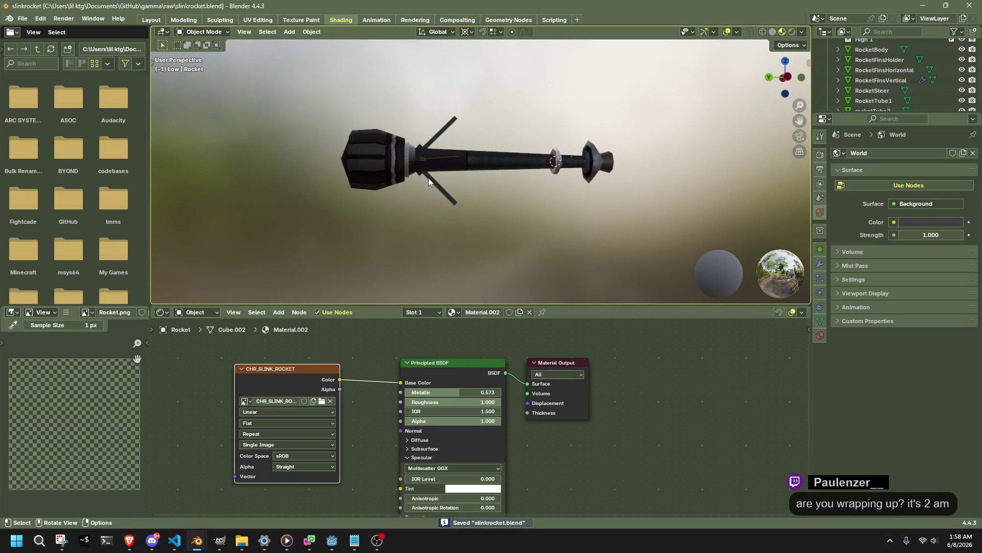
{"action": "mouse_move", "coordinate": [472, 205]}
{"action": "middle_mouse_down"}
{"action": "mouse_move", "coordinate": [418, 196]}
{"action": "mouse_move", "coordinate": [502, 227]}
{"action": "mouse_move", "coordinate": [323, 217]}
{"action": "mouse_move", "coordinate": [422, 242]}
{"action": "mouse_move", "coordinate": [486, 236]}
{"action": "middle_mouse_up"}
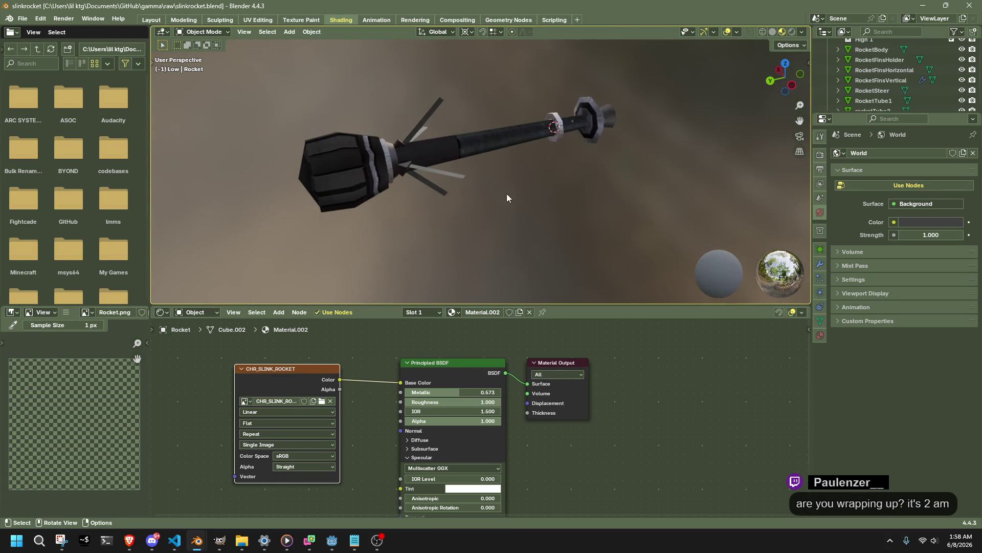
{"action": "middle_click_drag", "start_coordinate": [506, 198], "coordinate": [542, 184]}
{"action": "scroll", "coordinate": [916, 77], "scroll_direction": "up", "scroll_amount": 3}
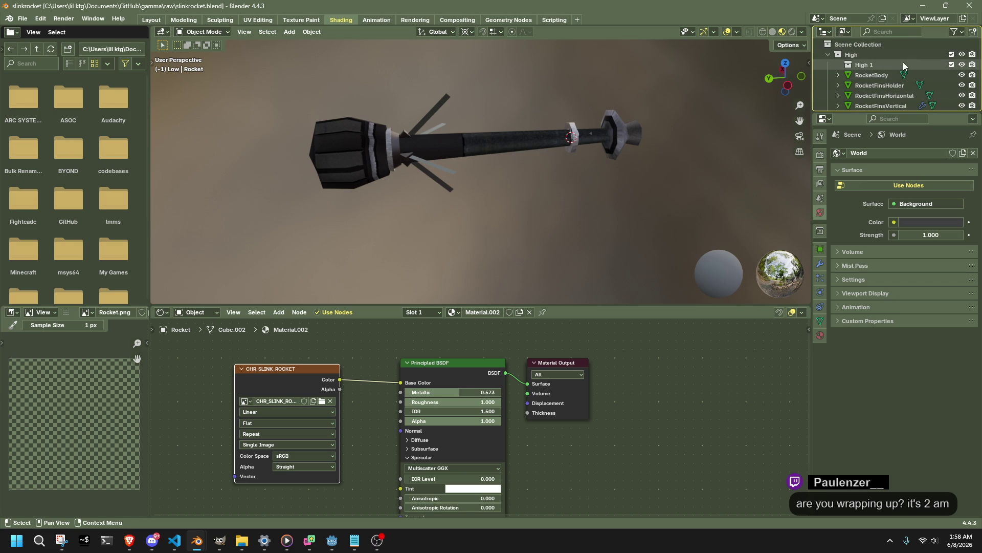
Hide the High 1 and High collections so the high-poly fins disappear.
{"action": "left_click", "coordinate": [963, 67]}
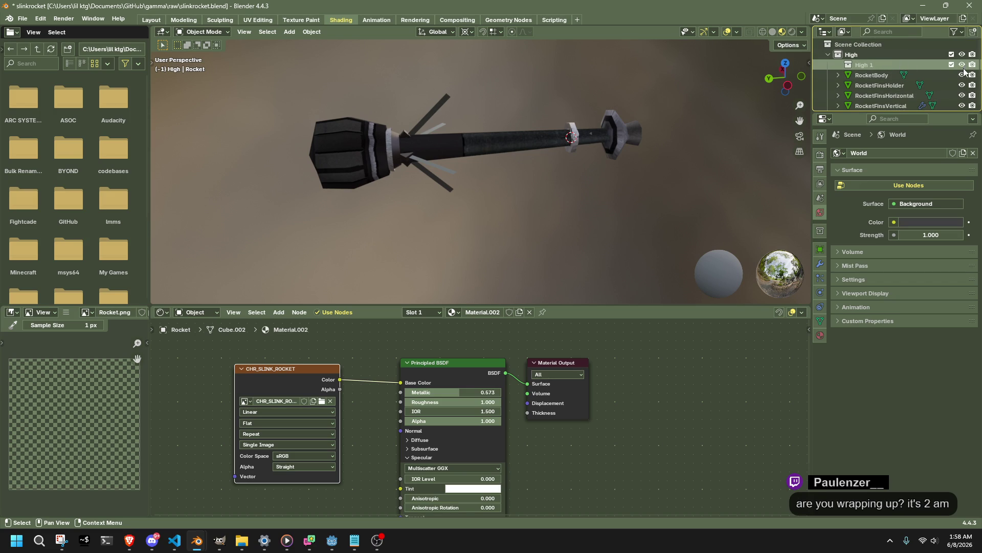
{"action": "left_click", "coordinate": [961, 56]}
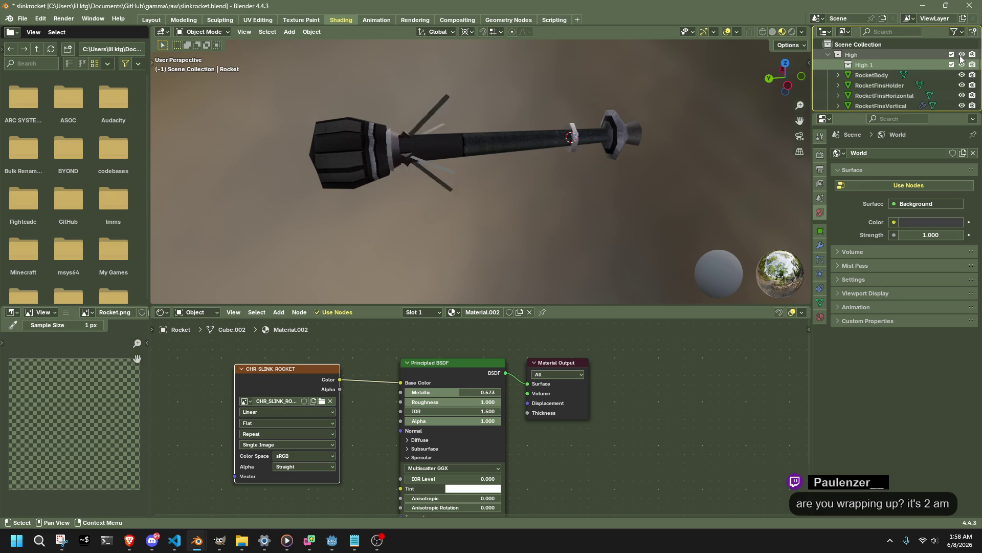
{"action": "left_click", "coordinate": [961, 55]}
{"action": "mouse_move", "coordinate": [671, 88]}
{"action": "middle_mouse_down"}
{"action": "mouse_move", "coordinate": [534, 134]}
{"action": "mouse_move", "coordinate": [600, 82]}
{"action": "mouse_move", "coordinate": [603, 122]}
{"action": "middle_mouse_up"}
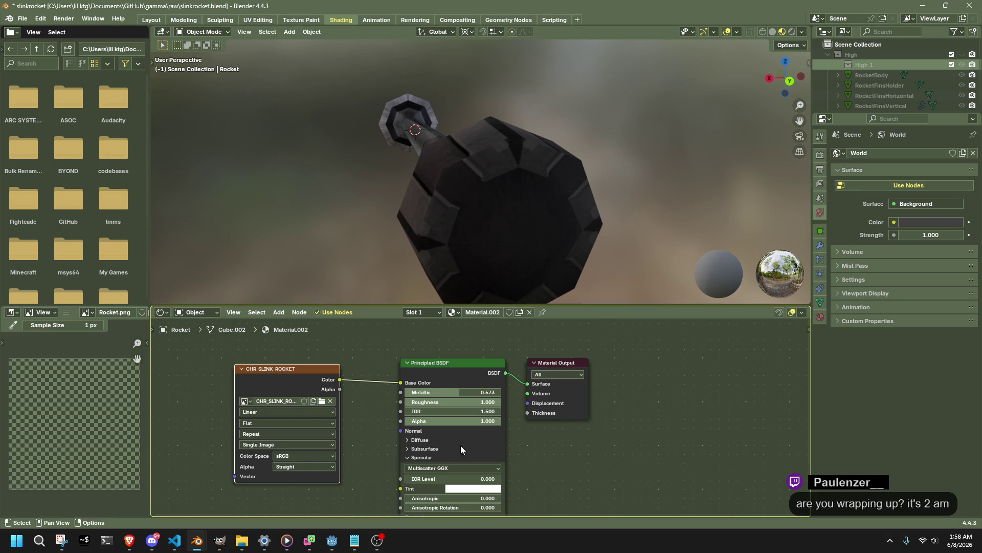
Orbit and zoom around the textured low-poly rocket to inspect it side-on and end-on.
{"action": "mouse_move", "coordinate": [197, 540]}
{"action": "mouse_move", "coordinate": [180, 500]}
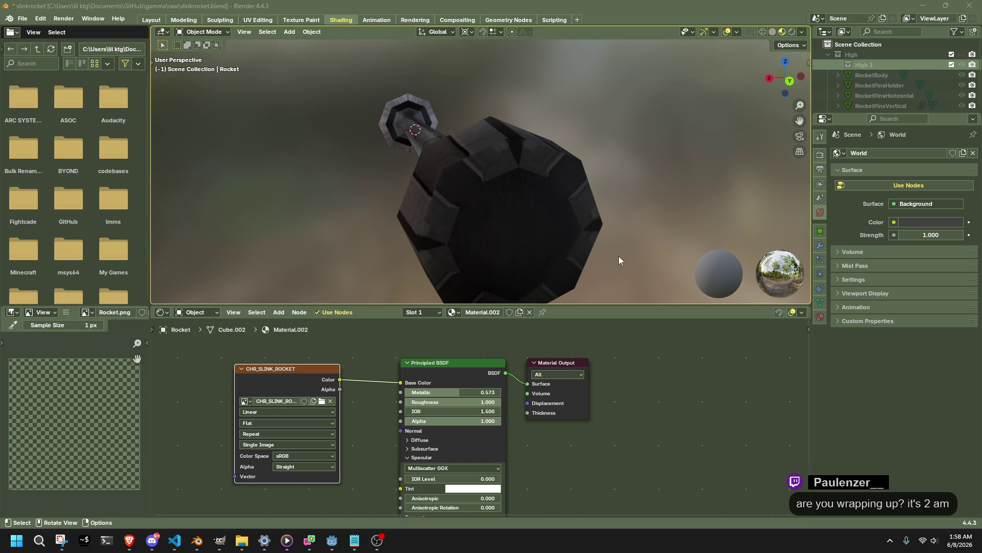
{"action": "mouse_move", "coordinate": [619, 256]}
{"action": "middle_mouse_down"}
{"action": "mouse_move", "coordinate": [530, 263]}
{"action": "mouse_move", "coordinate": [362, 245]}
{"action": "mouse_move", "coordinate": [165, 253]}
{"action": "mouse_move", "coordinate": [358, 225]}
{"action": "middle_mouse_up"}
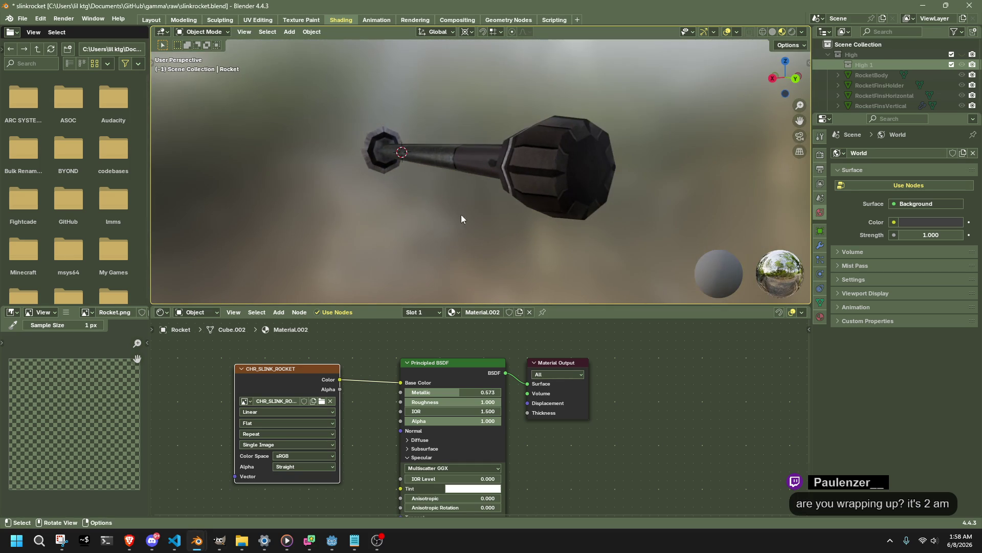
{"action": "left_click", "coordinate": [551, 262]}
{"action": "middle_click_drag", "start_coordinate": [561, 263], "coordinate": [375, 260]}
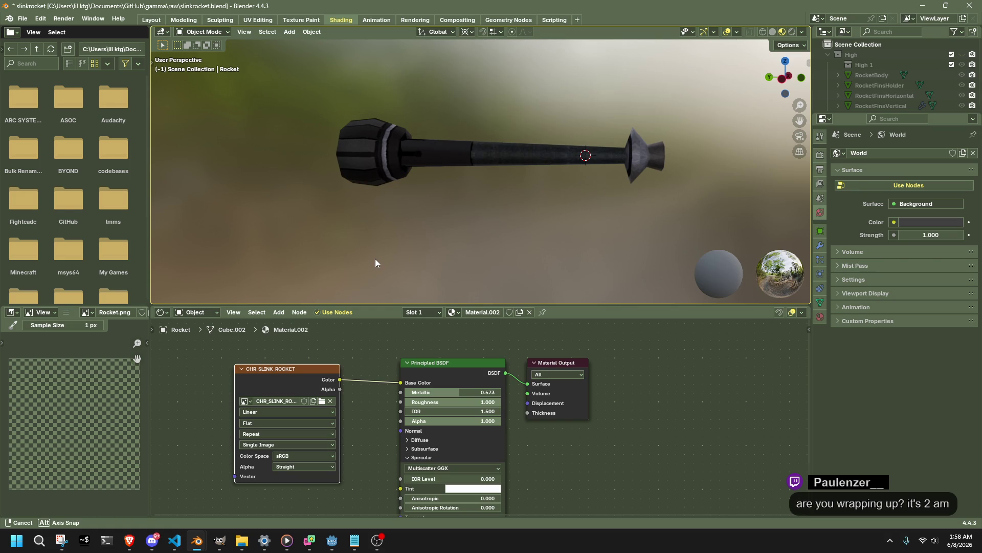
{"action": "middle_click_drag", "start_coordinate": [375, 259], "coordinate": [375, 259]}
{"action": "scroll", "coordinate": [420, 236], "scroll_direction": "up", "scroll_amount": 3}
{"action": "mouse_move", "coordinate": [360, 227]}
{"action": "middle_mouse_down"}
{"action": "mouse_move", "coordinate": [419, 240]}
{"action": "mouse_move", "coordinate": [500, 220]}
{"action": "mouse_move", "coordinate": [414, 234]}
{"action": "mouse_move", "coordinate": [457, 236]}
{"action": "mouse_move", "coordinate": [457, 221]}
{"action": "middle_mouse_up"}
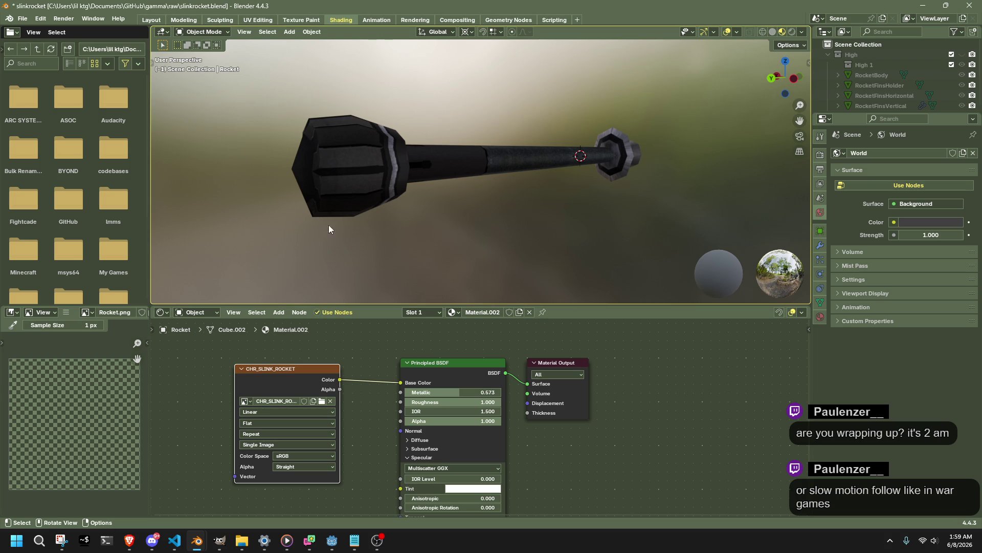
{"action": "mouse_move", "coordinate": [328, 229]}
{"action": "middle_mouse_down"}
{"action": "mouse_move", "coordinate": [492, 210]}
{"action": "mouse_move", "coordinate": [547, 223]}
{"action": "middle_mouse_up"}
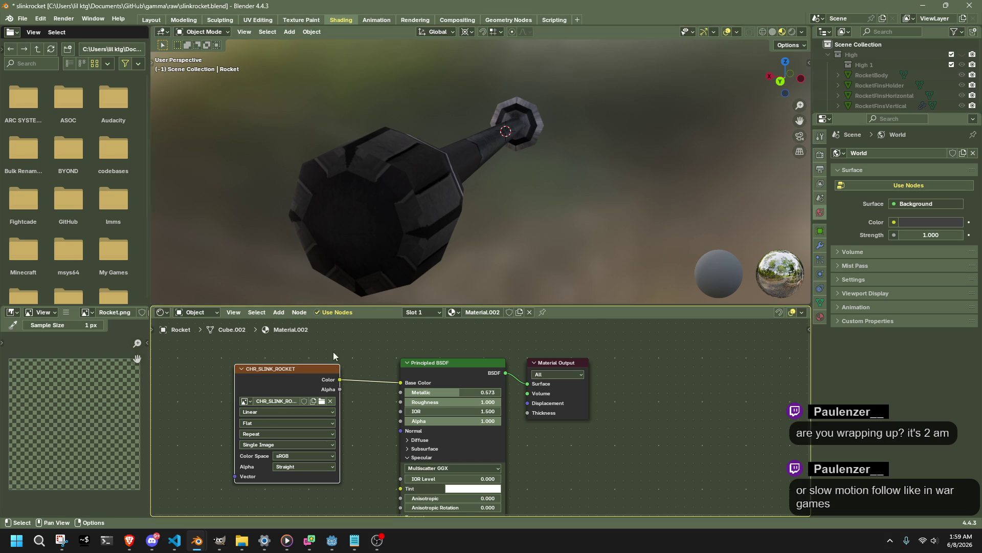
In VS Code's Player.cs tab, scroll to show the PlayerVault, PlayerTeleportTo and PlayerUpdate methods.
{"action": "left_click", "coordinate": [174, 540]}
{"action": "left_click", "coordinate": [390, 39]}
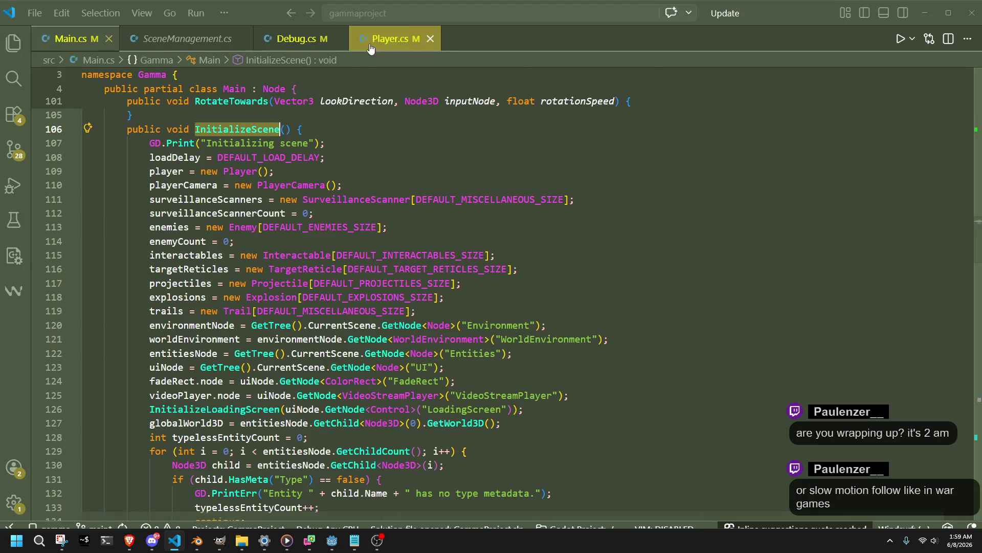
{"action": "scroll", "coordinate": [971, 238], "scroll_direction": "up", "scroll_amount": 5}
{"action": "scroll", "coordinate": [949, 163], "scroll_direction": "up", "scroll_amount": 20}
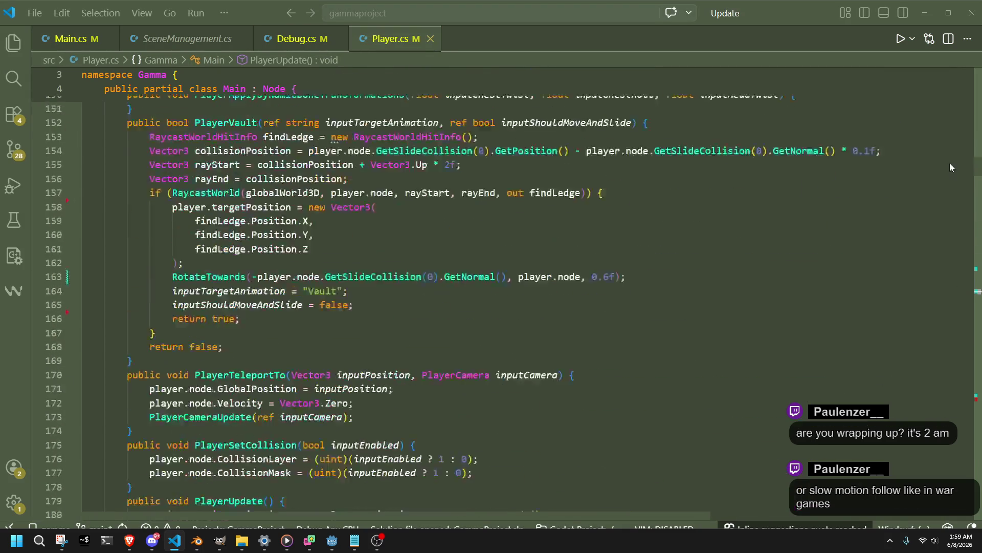
{"action": "scroll", "coordinate": [953, 152], "scroll_direction": "down", "scroll_amount": 5}
{"action": "scroll", "coordinate": [953, 151], "scroll_direction": "down", "scroll_amount": 13}
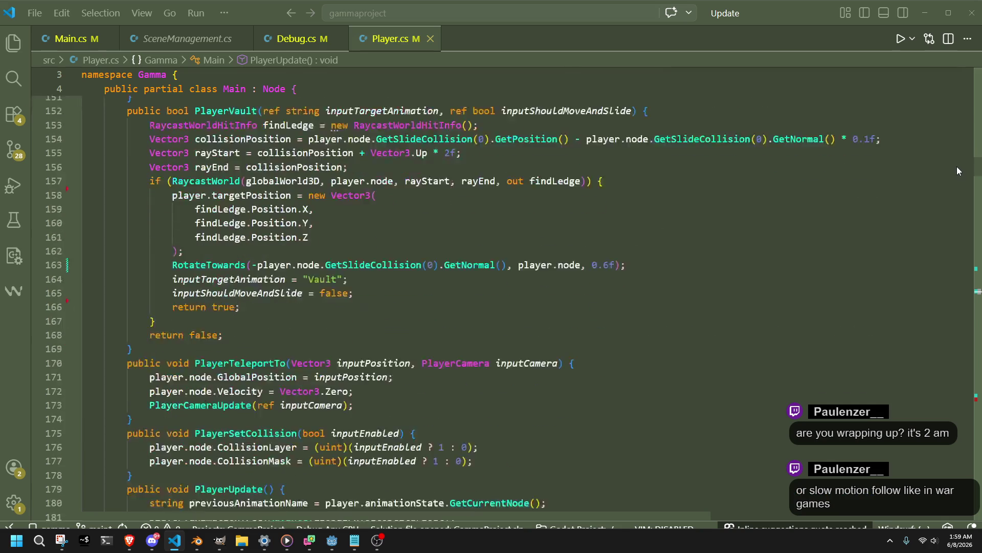